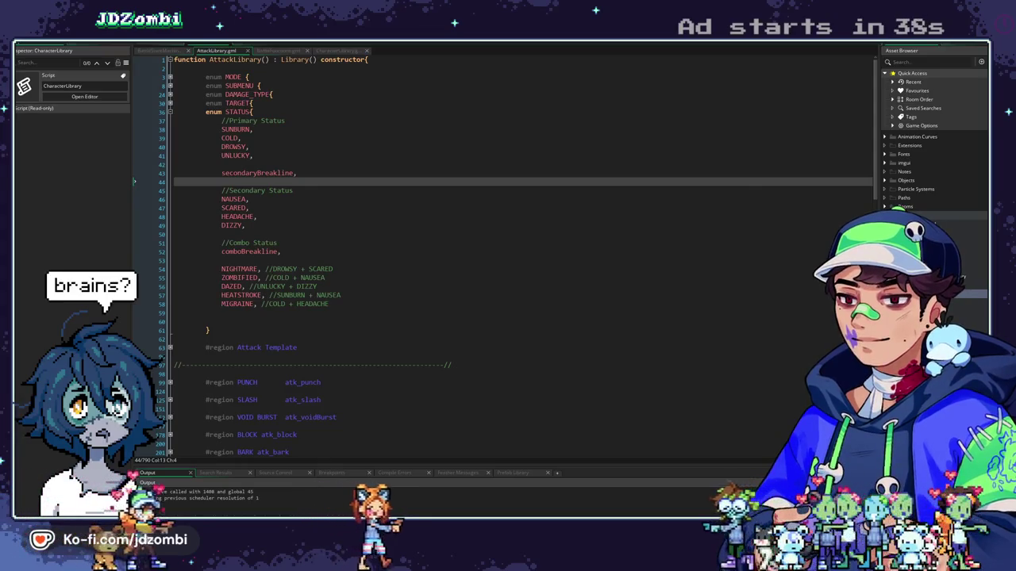
Scroll down AttackLibrary to Dizzy Burst and expand its on_activate function at line 593
{"action": "left_click", "coordinate": [250, 147]}
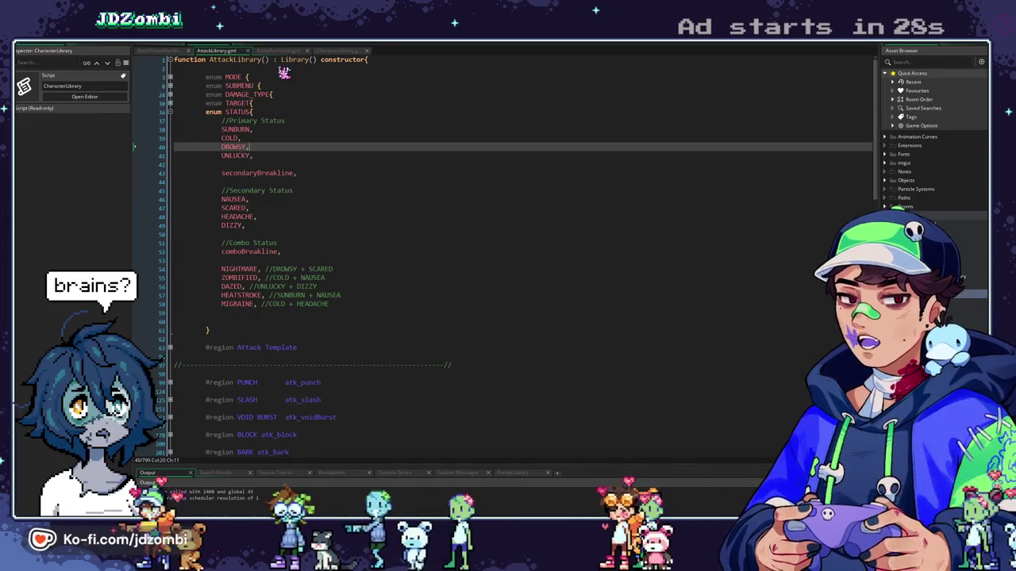
{"action": "scroll", "coordinate": [274, 232], "scroll_direction": "down", "scroll_amount": 5}
{"action": "scroll", "coordinate": [274, 232], "scroll_direction": "down", "scroll_amount": 5}
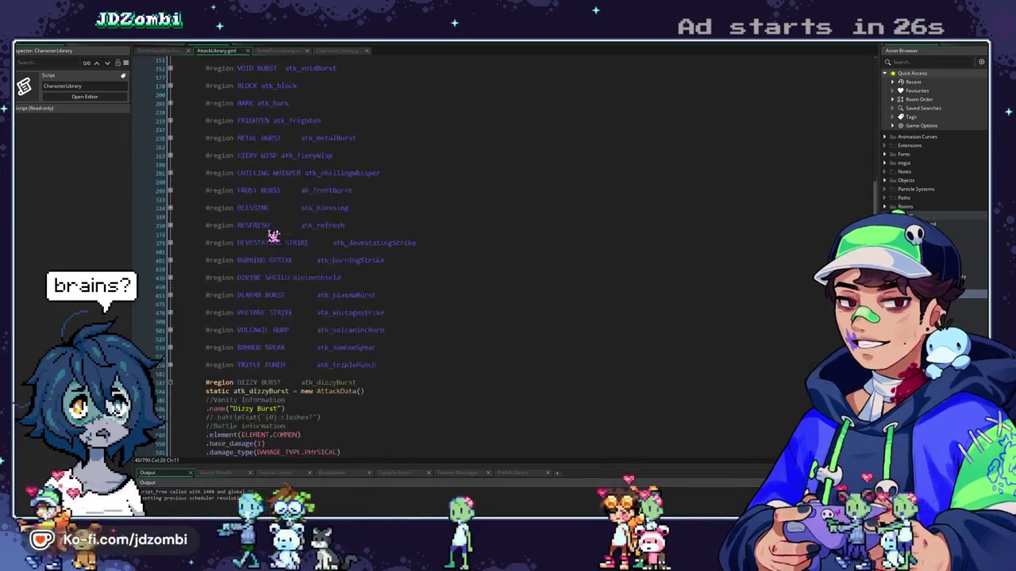
{"action": "scroll", "coordinate": [163, 328], "scroll_direction": "down", "scroll_amount": 5}
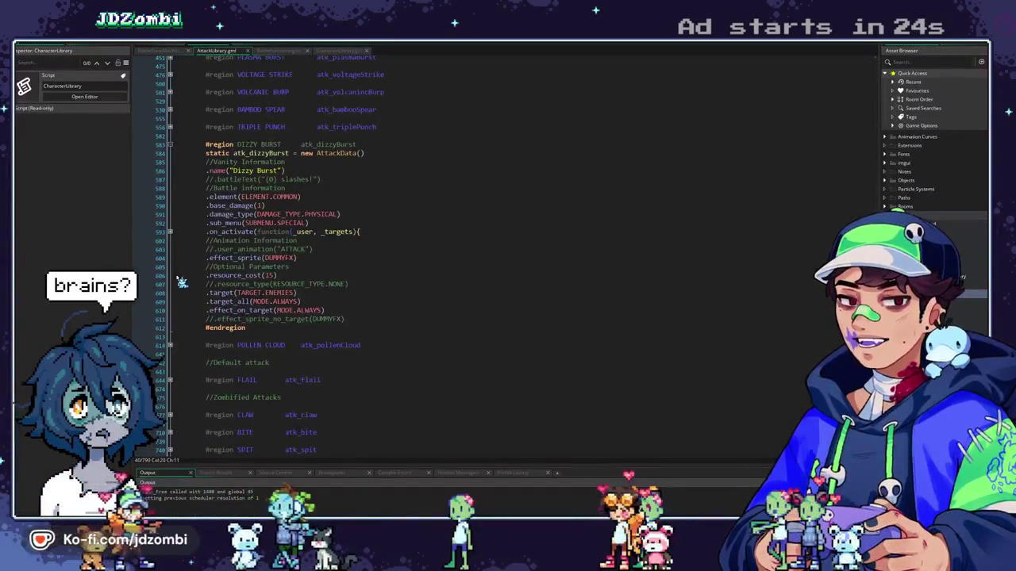
{"action": "left_click", "coordinate": [170, 233]}
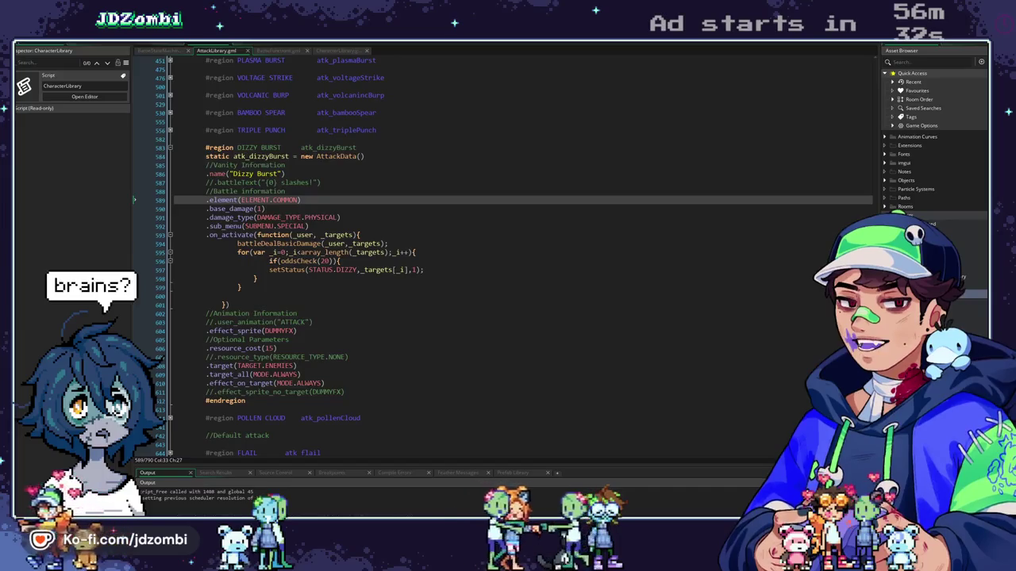
Select the oddsCheck if block in Dizzy Burst's loop, then fold the DIZZY BURST region
{"action": "left_click", "coordinate": [354, 227]}
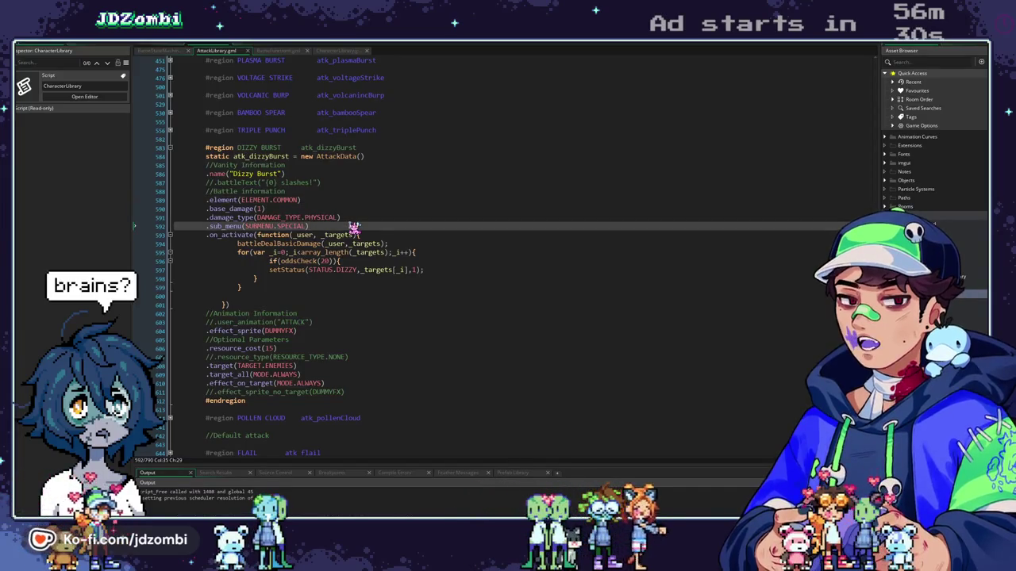
{"action": "left_click", "coordinate": [421, 253]}
{"action": "left_click_drag", "start_coordinate": [242, 287], "coordinate": [245, 254]}
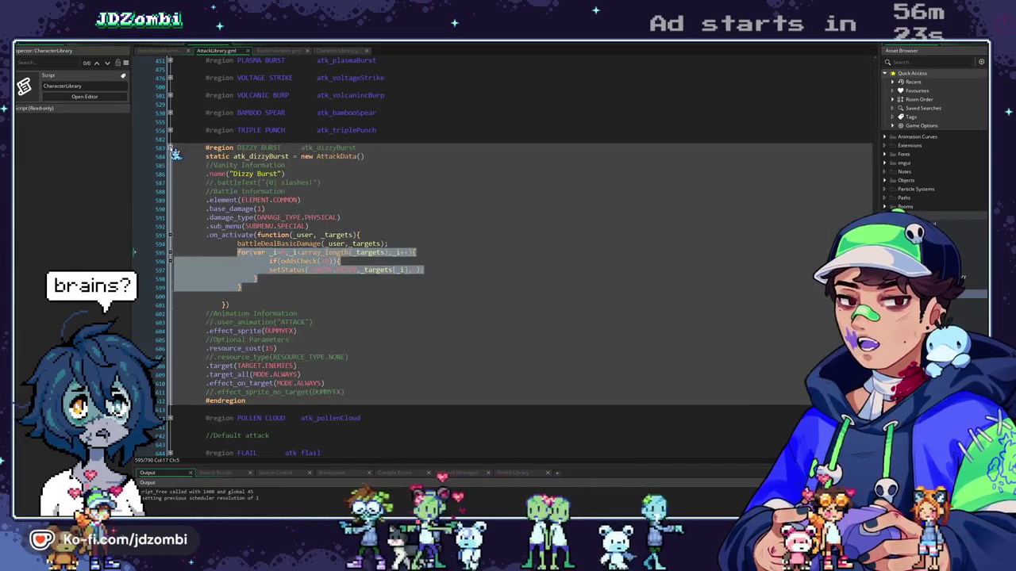
{"action": "left_click", "coordinate": [172, 149]}
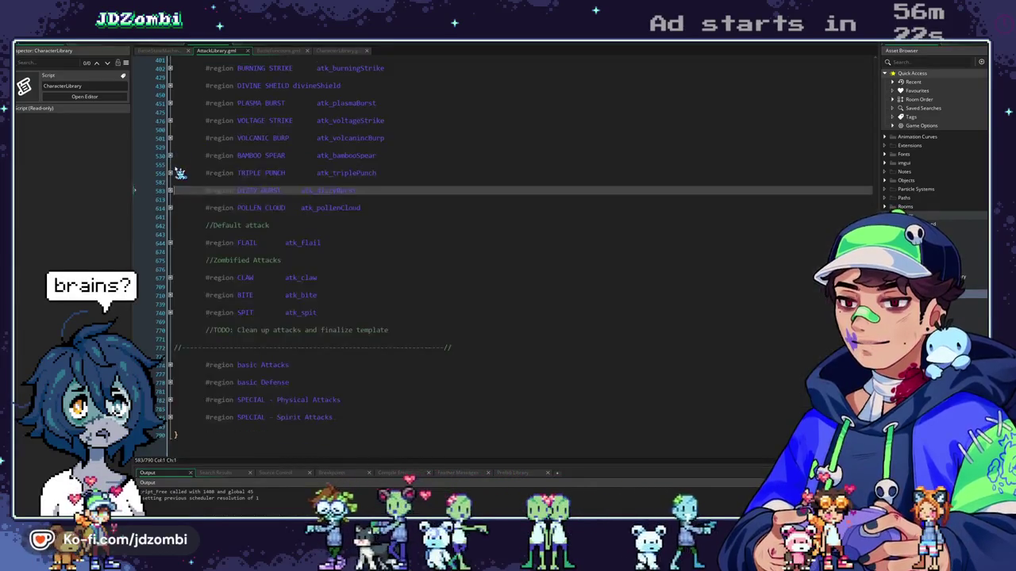
Briefly expand and collapse the VOID BURST, FIERY WISP and CHILLING WHISPER regions
{"action": "scroll", "coordinate": [191, 181], "scroll_direction": "up", "scroll_amount": 6}
{"action": "scroll", "coordinate": [190, 181], "scroll_direction": "up", "scroll_amount": 3}
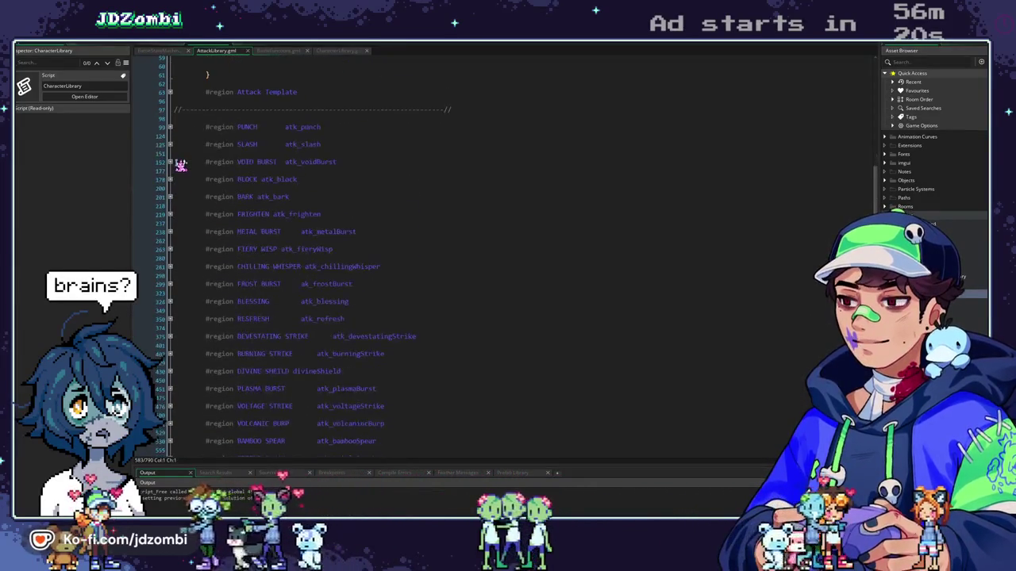
{"action": "left_click", "coordinate": [171, 163]}
{"action": "left_click", "coordinate": [172, 163]}
{"action": "scroll", "coordinate": [176, 190], "scroll_direction": "down", "scroll_amount": 1}
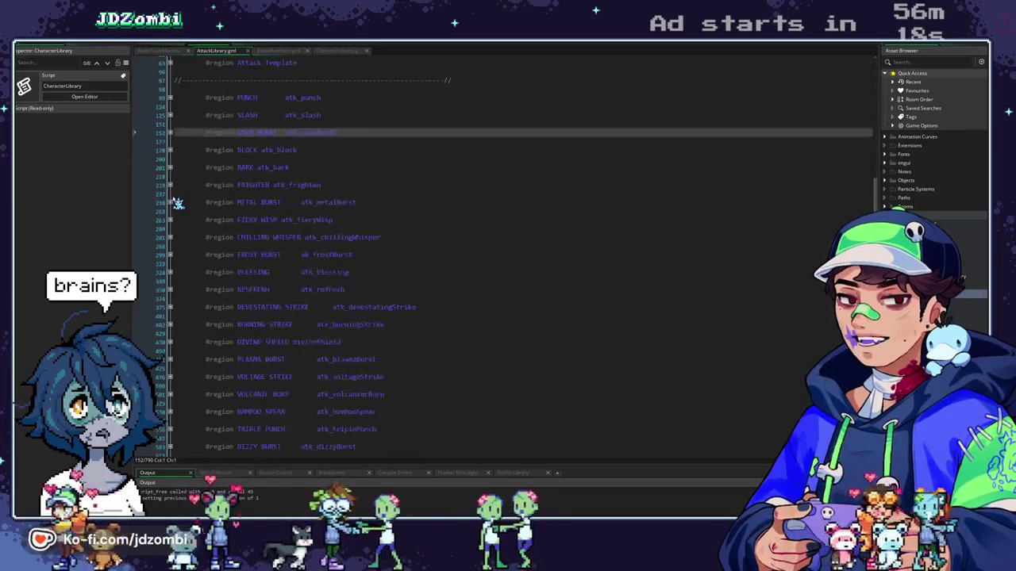
{"action": "scroll", "coordinate": [176, 202], "scroll_direction": "down", "scroll_amount": 2}
{"action": "left_click", "coordinate": [171, 189]}
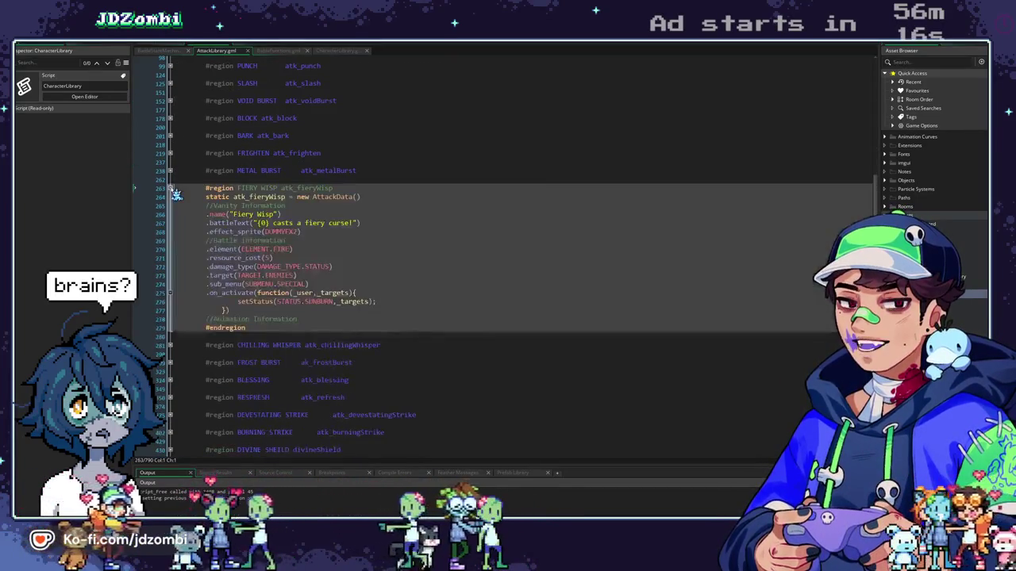
{"action": "left_click", "coordinate": [170, 189]}
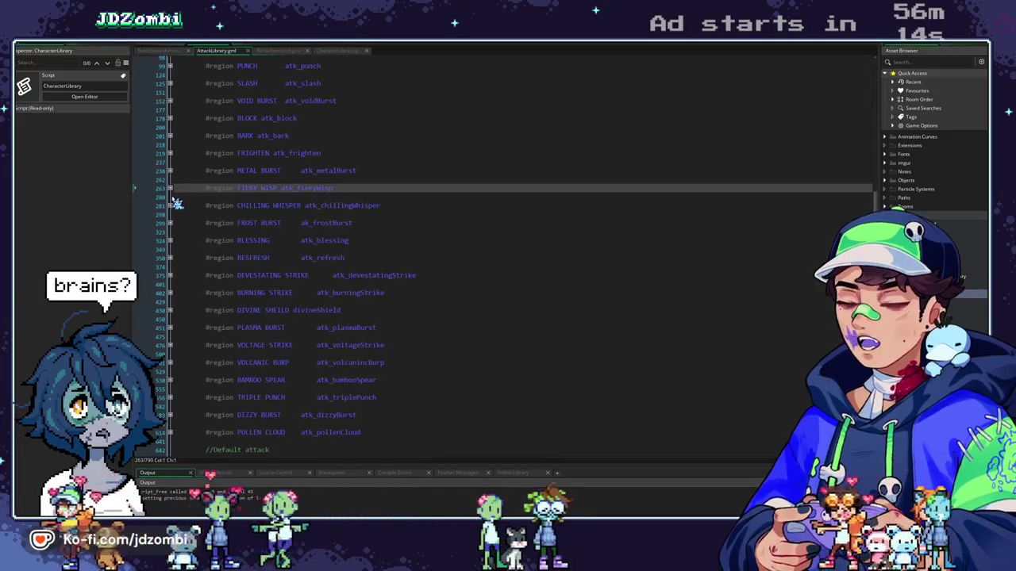
{"action": "left_click", "coordinate": [172, 205]}
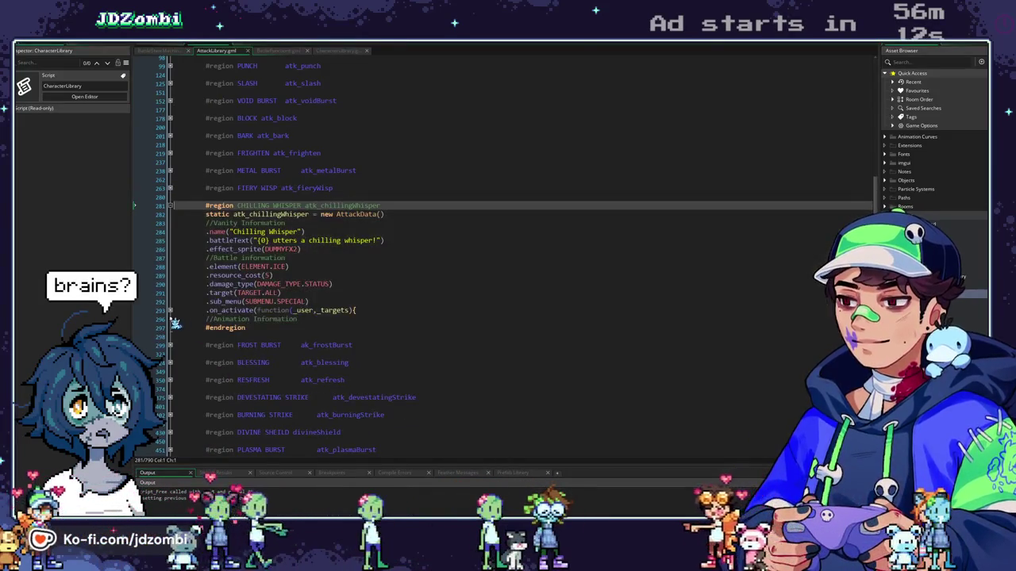
{"action": "left_click", "coordinate": [169, 206]}
Scroll down and expand the VOLCANIC BURP region to show its fire special attack
{"action": "scroll", "coordinate": [165, 212], "scroll_direction": "down", "scroll_amount": 2}
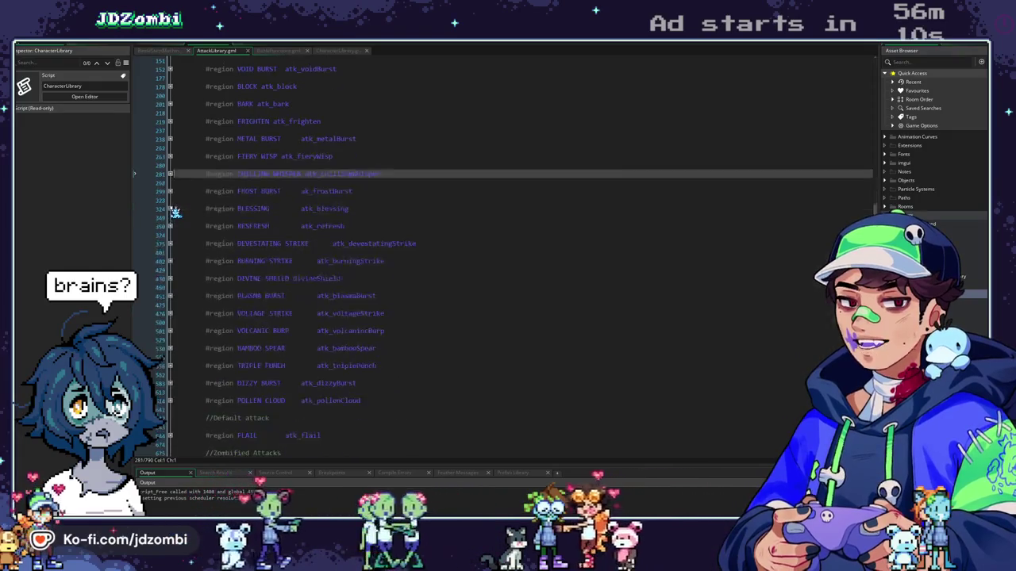
{"action": "scroll", "coordinate": [166, 214], "scroll_direction": "down", "scroll_amount": 1}
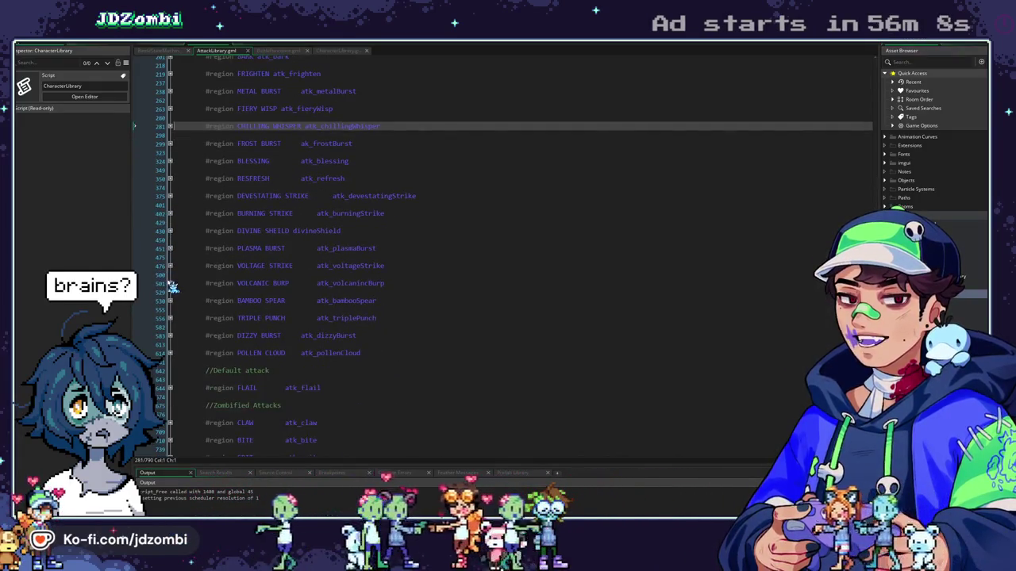
{"action": "left_click", "coordinate": [170, 284]}
{"action": "scroll", "coordinate": [171, 301], "scroll_direction": "down", "scroll_amount": 2}
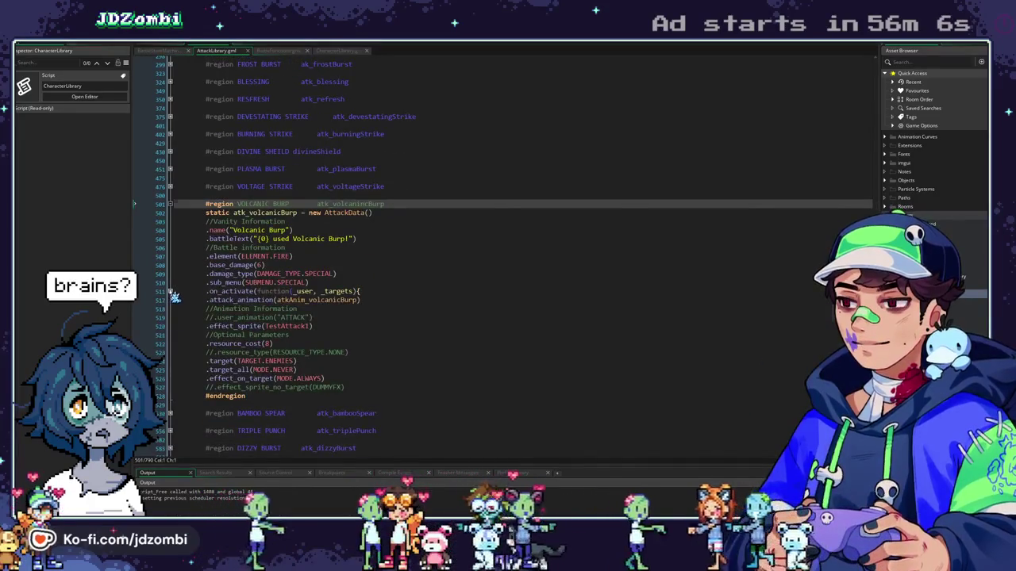
Unfold Volcanic Burp's on_activate function and its oddsCheck if block to see the sunburn chance
{"action": "left_click", "coordinate": [169, 291]}
{"action": "left_click", "coordinate": [170, 309]}
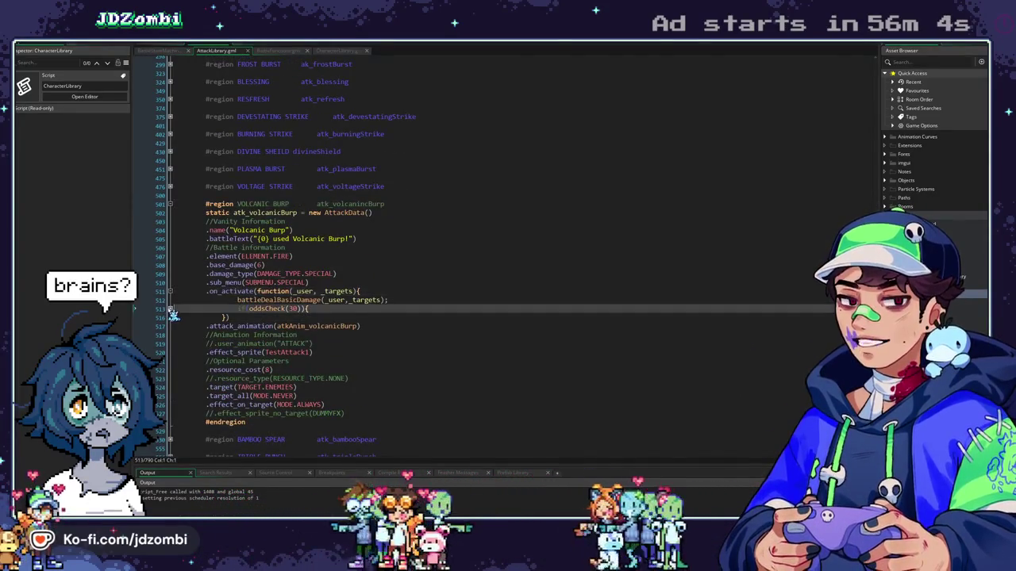
{"action": "left_click", "coordinate": [169, 309]}
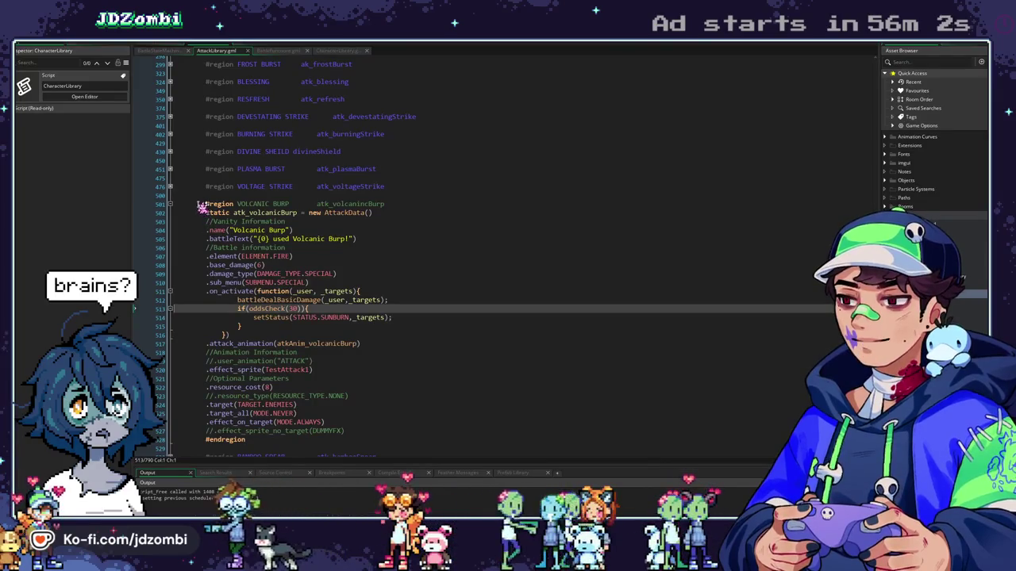
Fold Volcanic Burp again, then briefly expand and collapse the POLLEN CLOUD region
{"action": "left_click", "coordinate": [171, 204]}
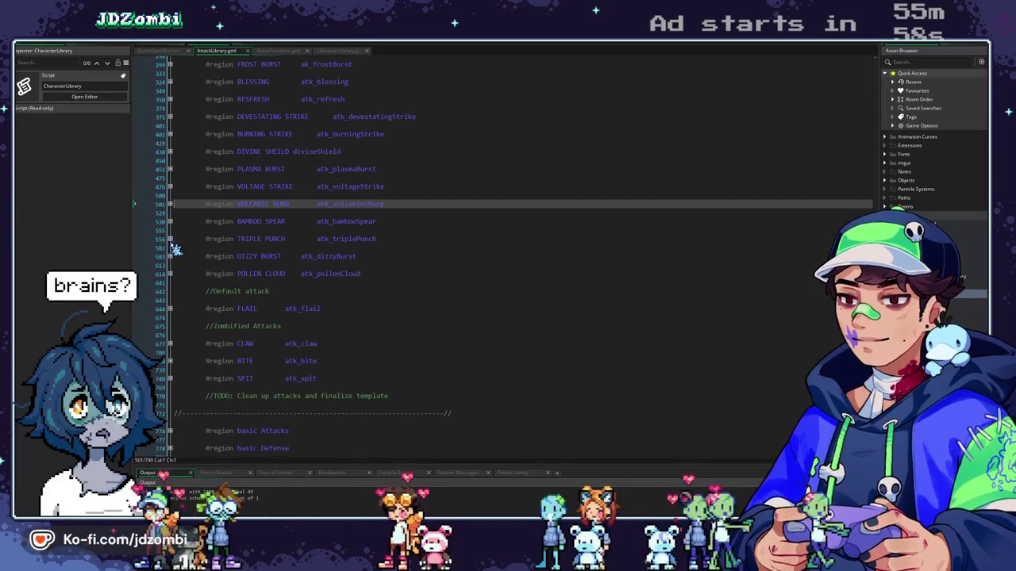
{"action": "left_click", "coordinate": [170, 274]}
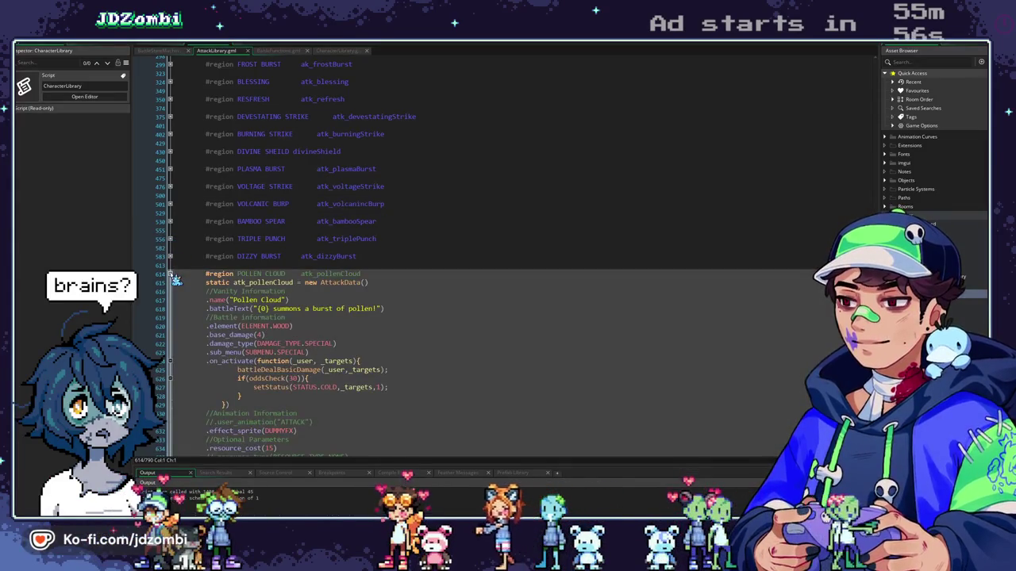
{"action": "left_click", "coordinate": [171, 274]}
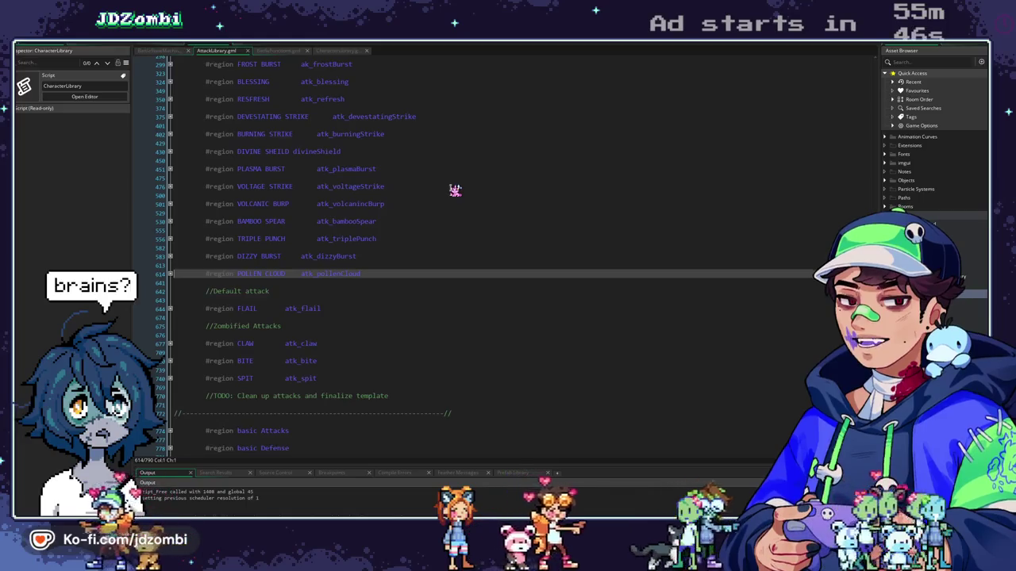
Scroll up past the DIVINE SHEILD region and collapse the STATUS enum at line 36
{"action": "scroll", "coordinate": [355, 281], "scroll_direction": "up", "scroll_amount": 3}
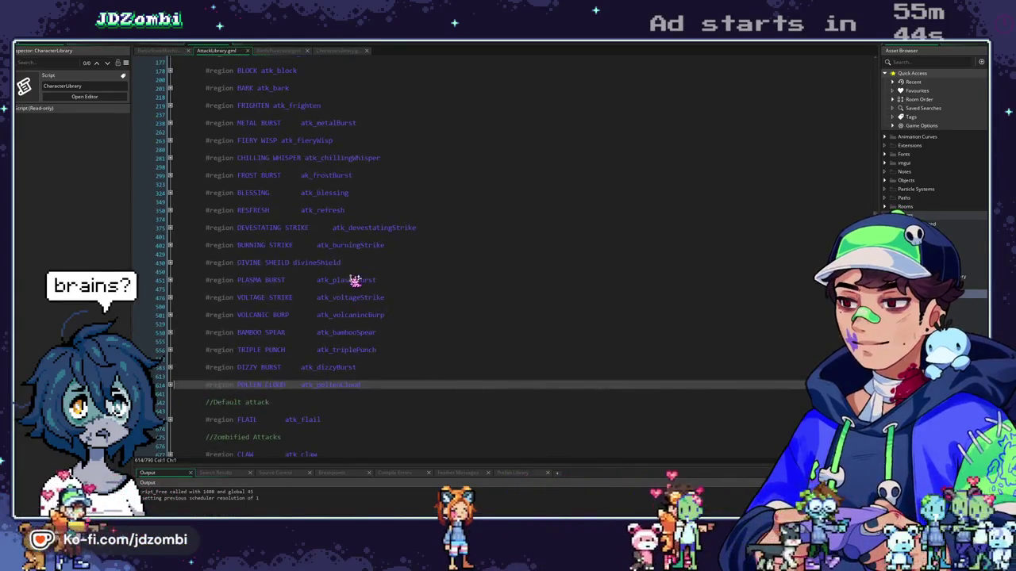
{"action": "left_click", "coordinate": [299, 263]}
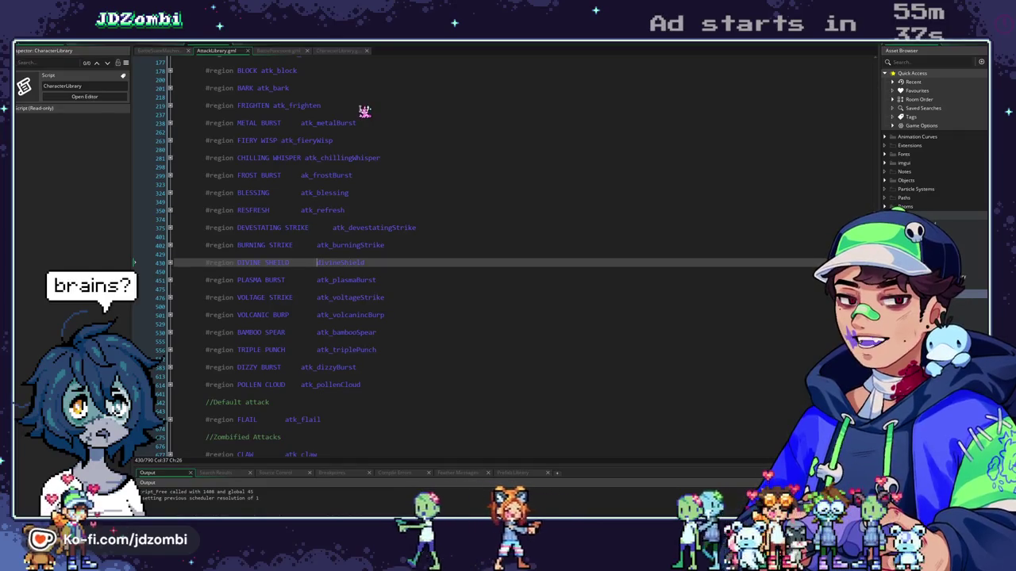
{"action": "scroll", "coordinate": [364, 111], "scroll_direction": "up", "scroll_amount": 2}
{"action": "scroll", "coordinate": [365, 111], "scroll_direction": "up", "scroll_amount": 5}
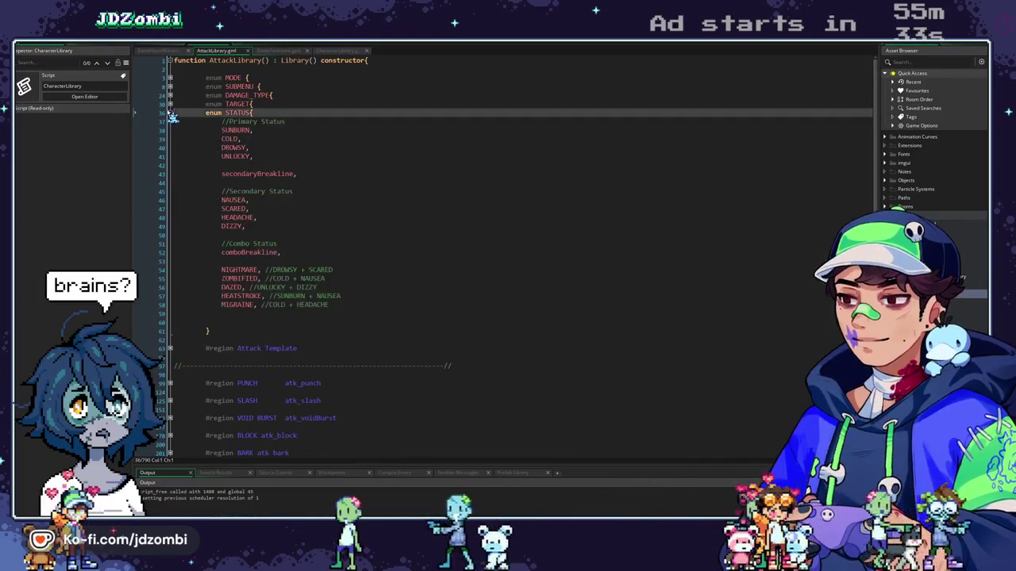
{"action": "left_click", "coordinate": [170, 113]}
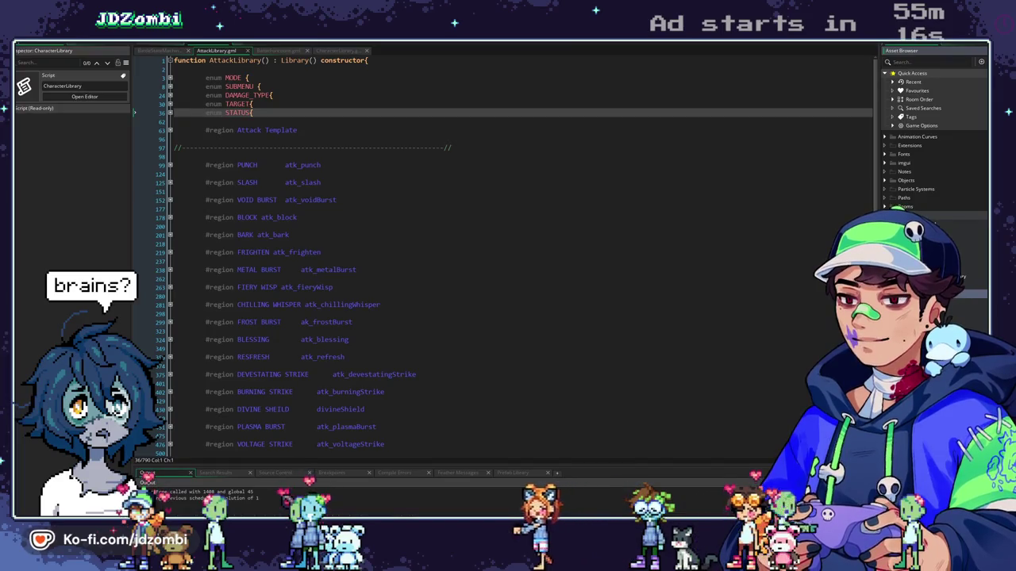
Open InitGlobals and expand the STAT enum at line 61 to show ATTACK through SPEED
{"action": "double_click", "coordinate": [175, 493]}
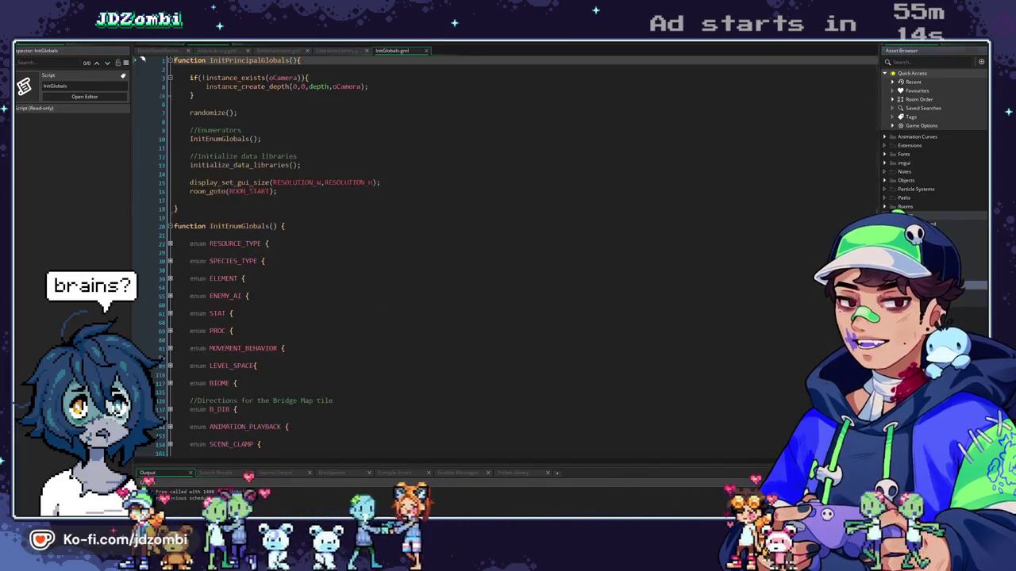
{"action": "scroll", "coordinate": [256, 263], "scroll_direction": "down", "scroll_amount": 1}
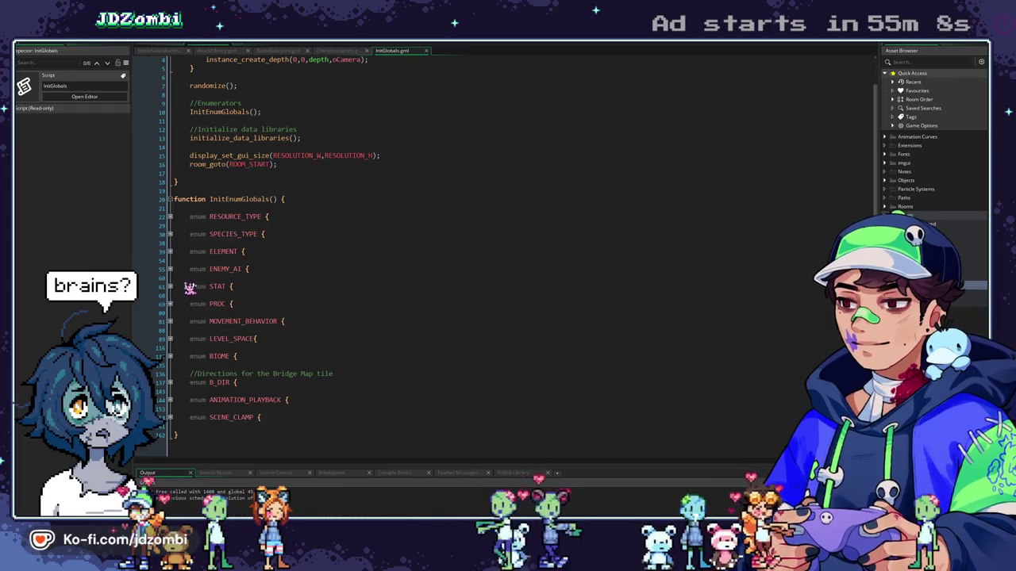
{"action": "left_click", "coordinate": [170, 287]}
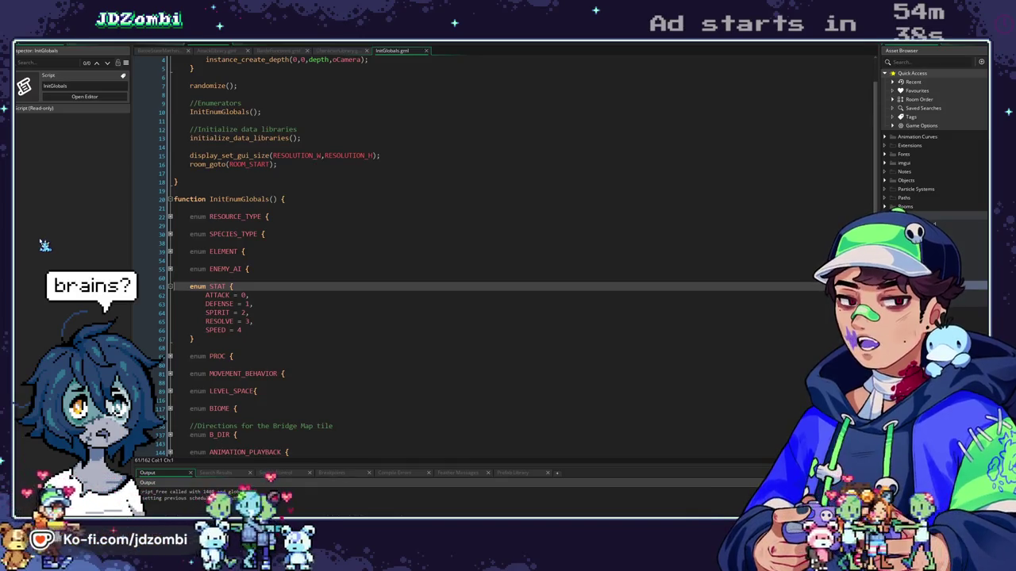
{"action": "left_click", "coordinate": [153, 49]}
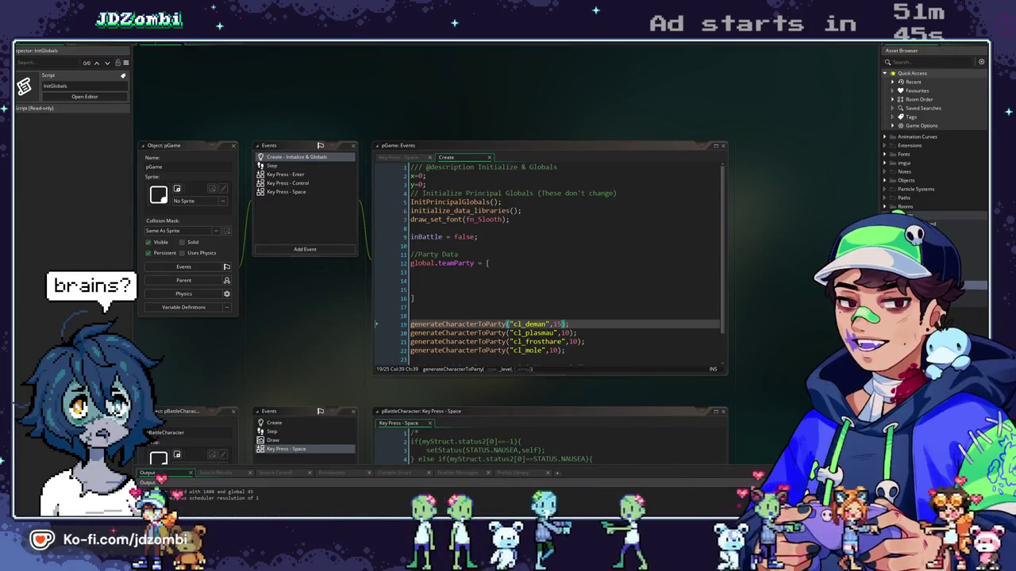
Switch back to the InitGlobals script after reviewing pGame's Create event
{"action": "left_click", "coordinate": [195, 48]}
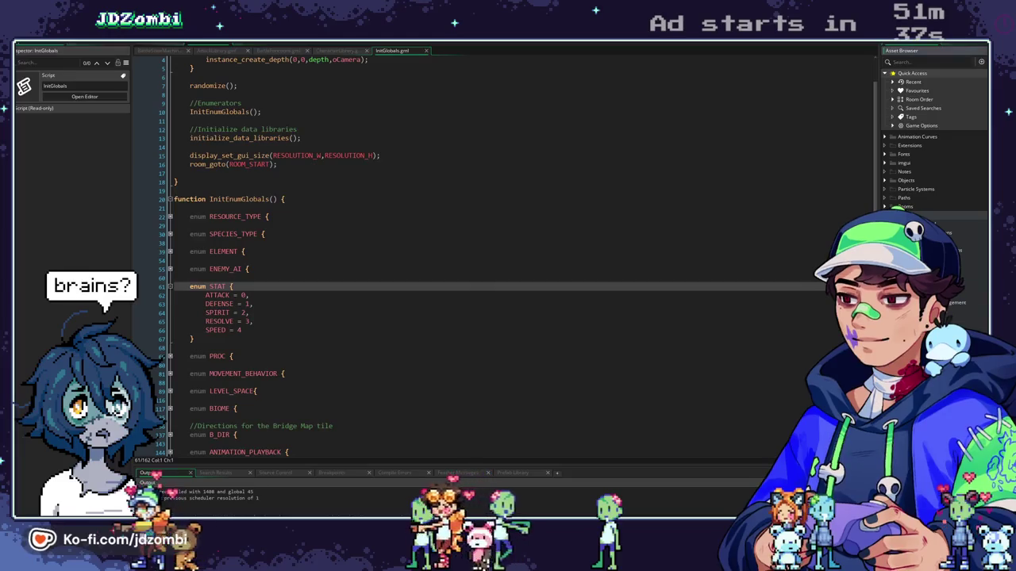
Open the CharacterManagement script from the Asset Browser and scroll through it
{"action": "double_click", "coordinate": [956, 302]}
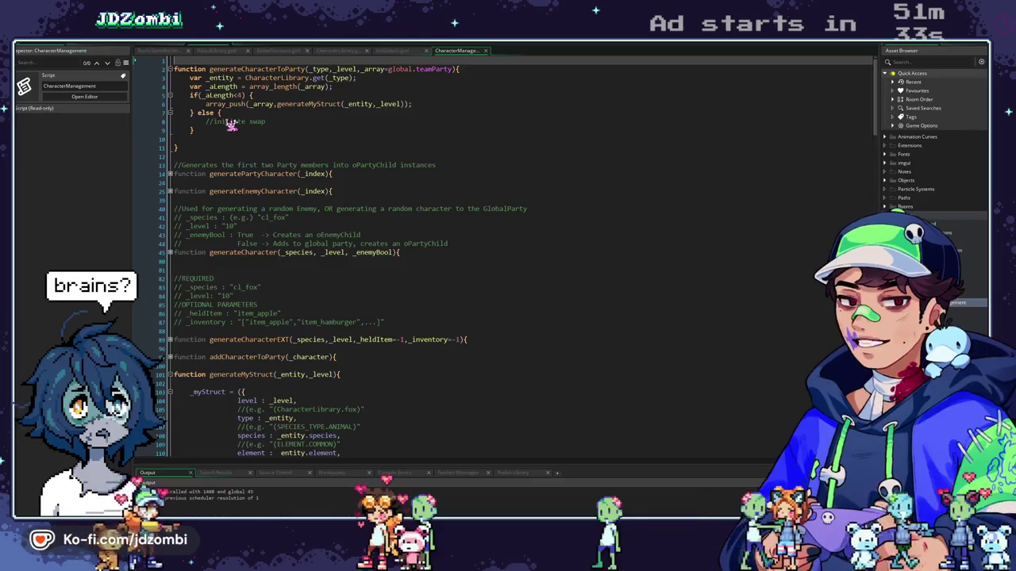
{"action": "scroll", "coordinate": [243, 261], "scroll_direction": "down", "scroll_amount": 10}
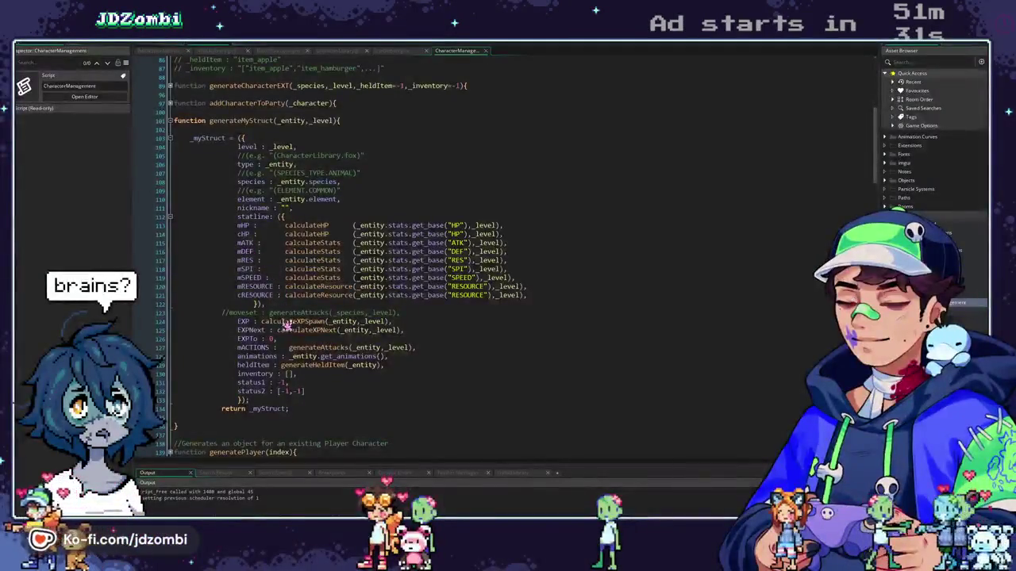
{"action": "left_click", "coordinate": [305, 334]}
{"action": "scroll", "coordinate": [306, 335], "scroll_direction": "down", "scroll_amount": 12}
{"action": "scroll", "coordinate": [300, 229], "scroll_direction": "up", "scroll_amount": 3}
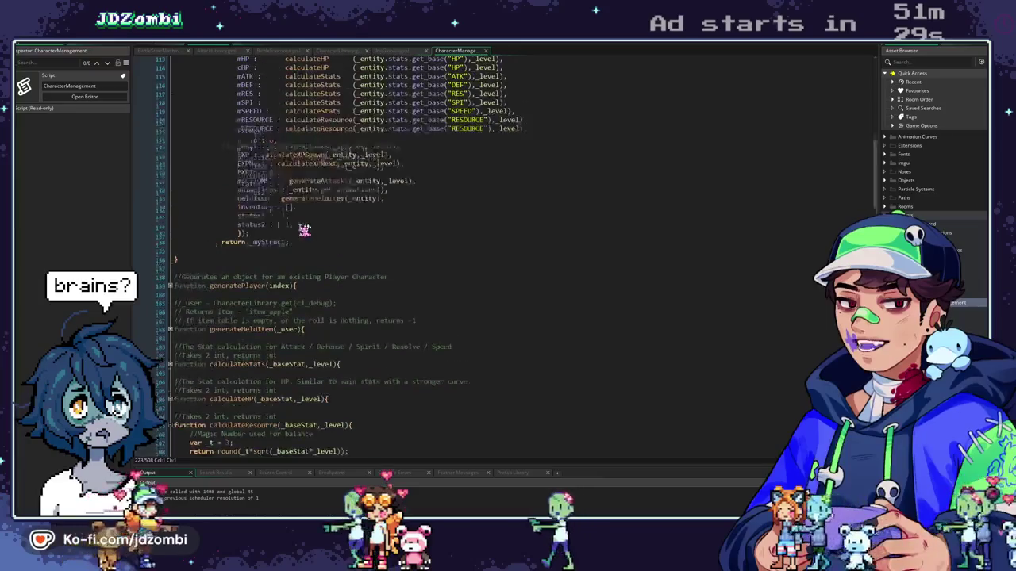
Jump to the calculateXPNext definition and expand calculateXPCurve to reveal its formula
{"action": "left_click", "coordinate": [317, 165]}
{"action": "middle_click", "coordinate": [318, 165]}
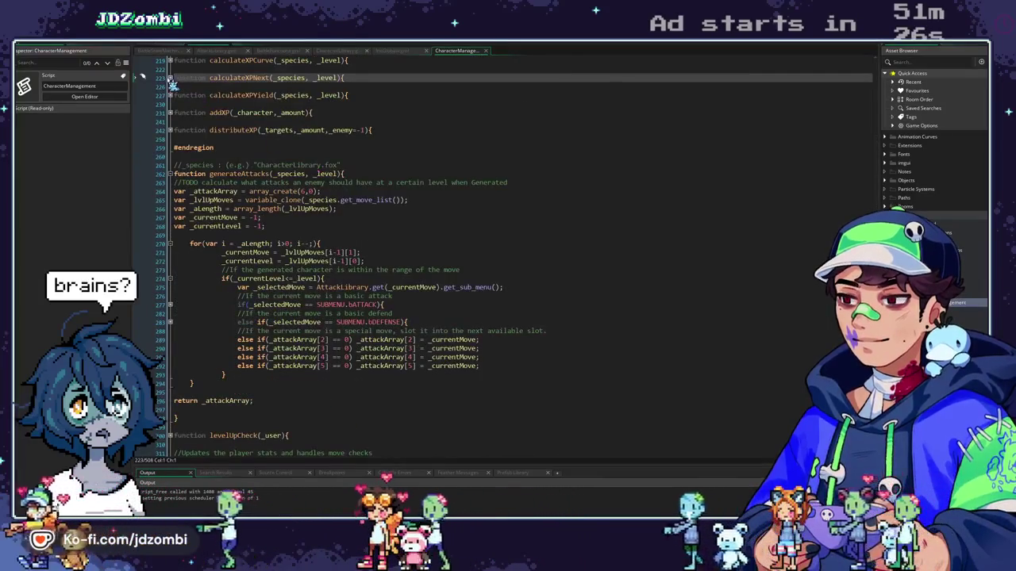
{"action": "left_click", "coordinate": [190, 62]}
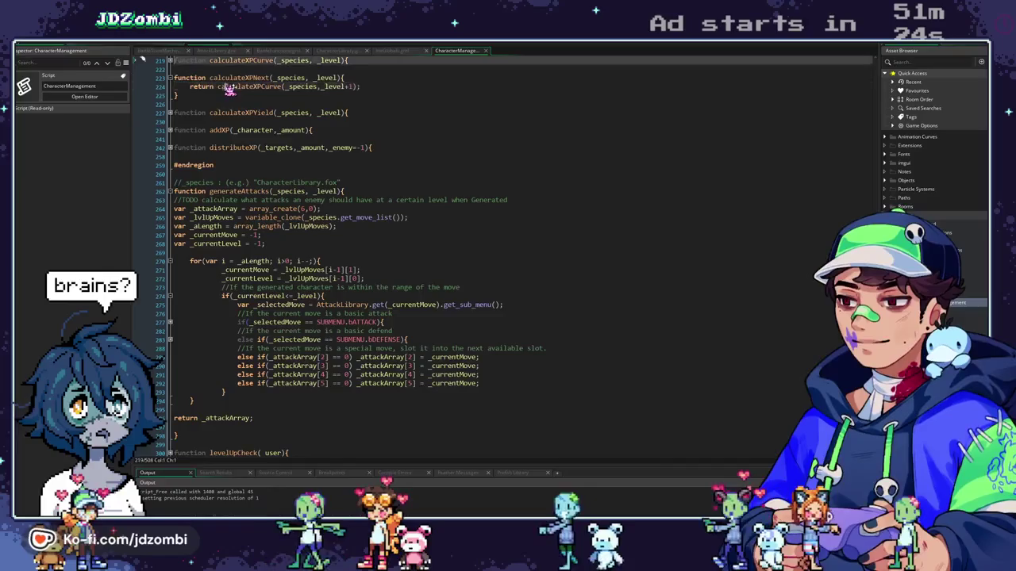
{"action": "left_click", "coordinate": [243, 78]}
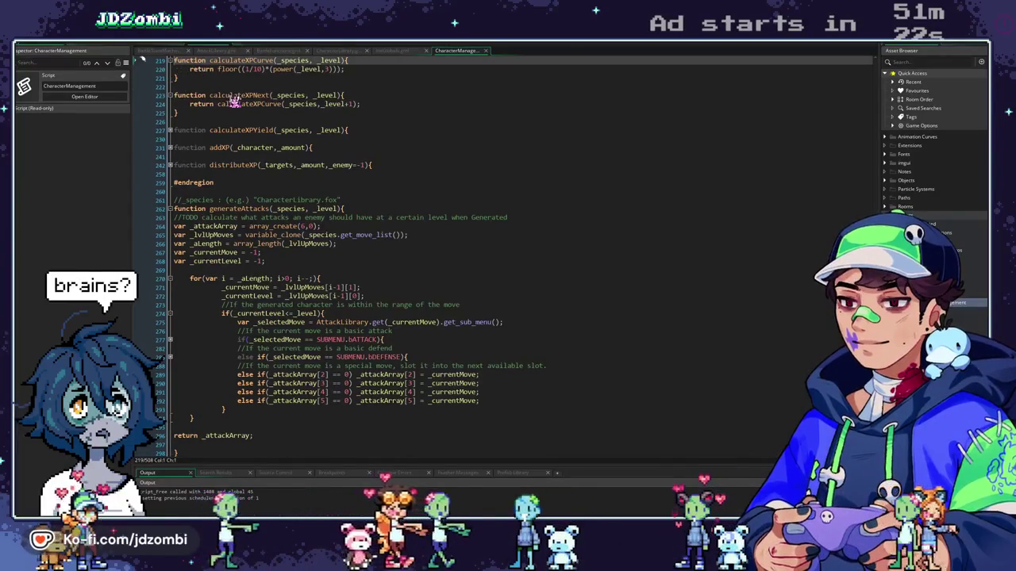
{"action": "scroll", "coordinate": [250, 119], "scroll_direction": "up", "scroll_amount": 3}
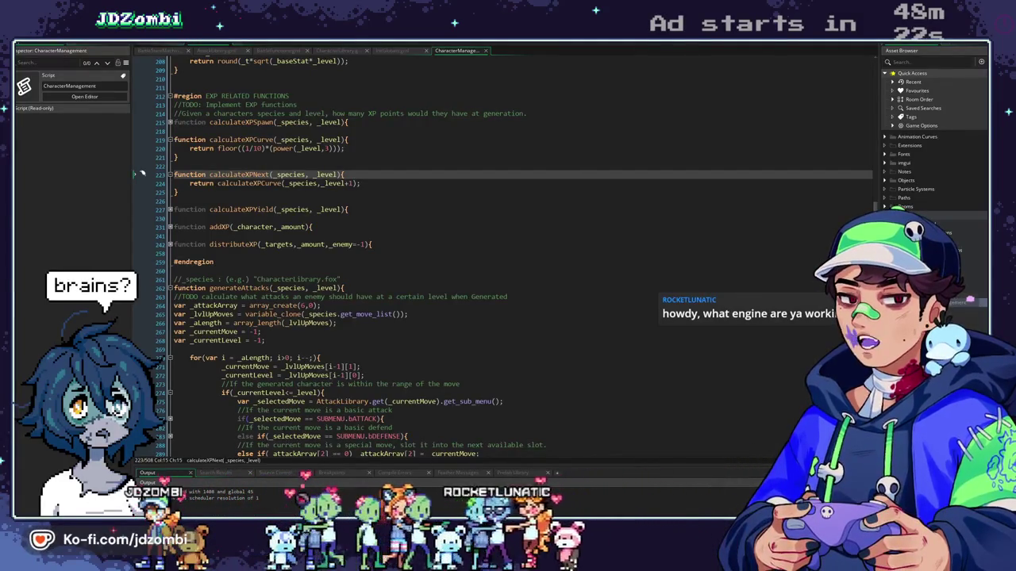
Scroll up in the CharacterManagement script before running the game
{"action": "scroll", "coordinate": [142, 173], "scroll_direction": "up", "scroll_amount": 5}
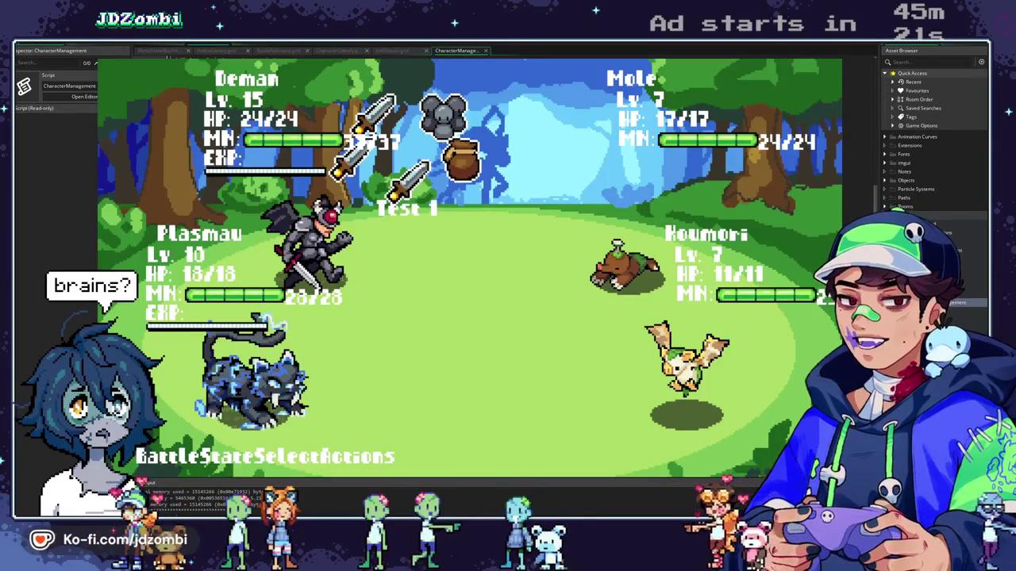
{"action": "left_click", "coordinate": [336, 52]}
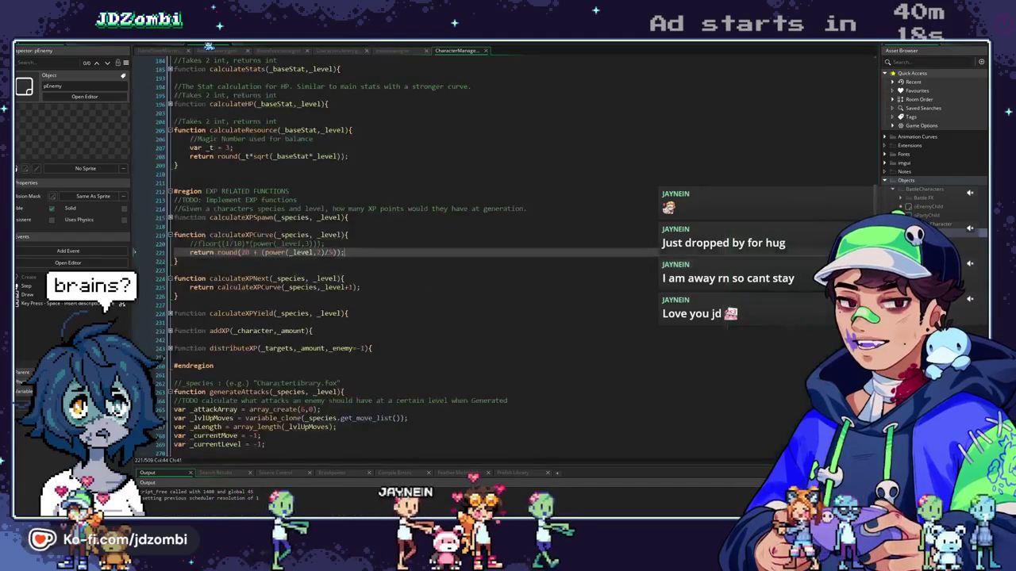
In CharacterManagement, unfold calculateXPCurve and calculateXPYield, then place the cursor on calculateXPYield's declaration
{"action": "key", "text": "ctrl+Tab"}
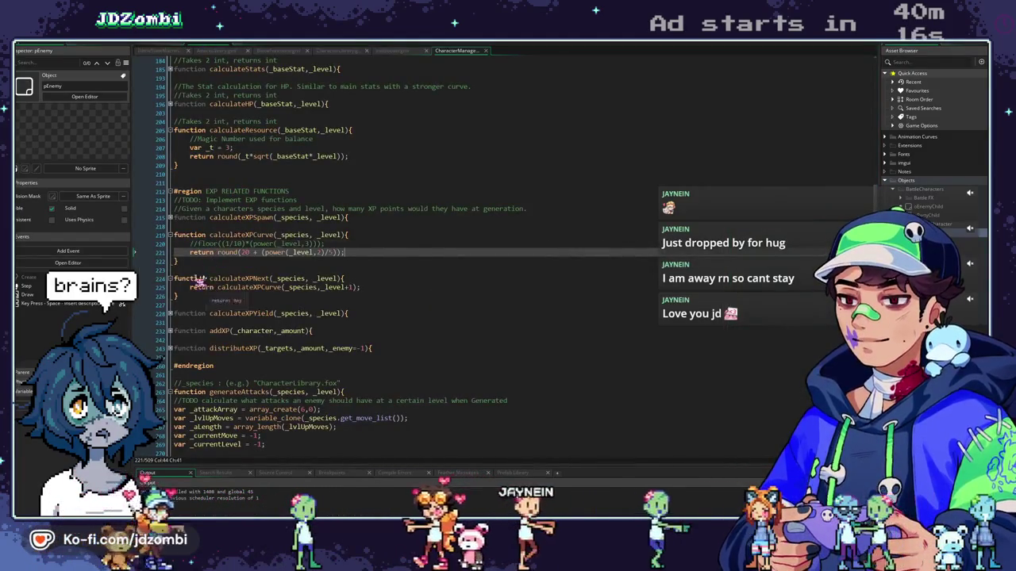
{"action": "left_click", "coordinate": [169, 235]}
{"action": "left_click", "coordinate": [169, 287]}
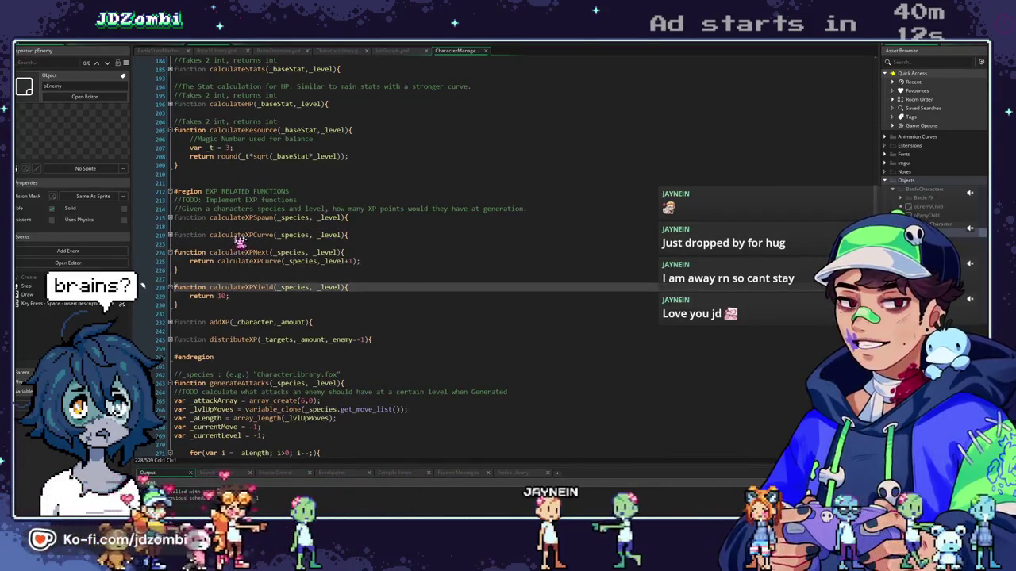
{"action": "left_click", "coordinate": [199, 236]}
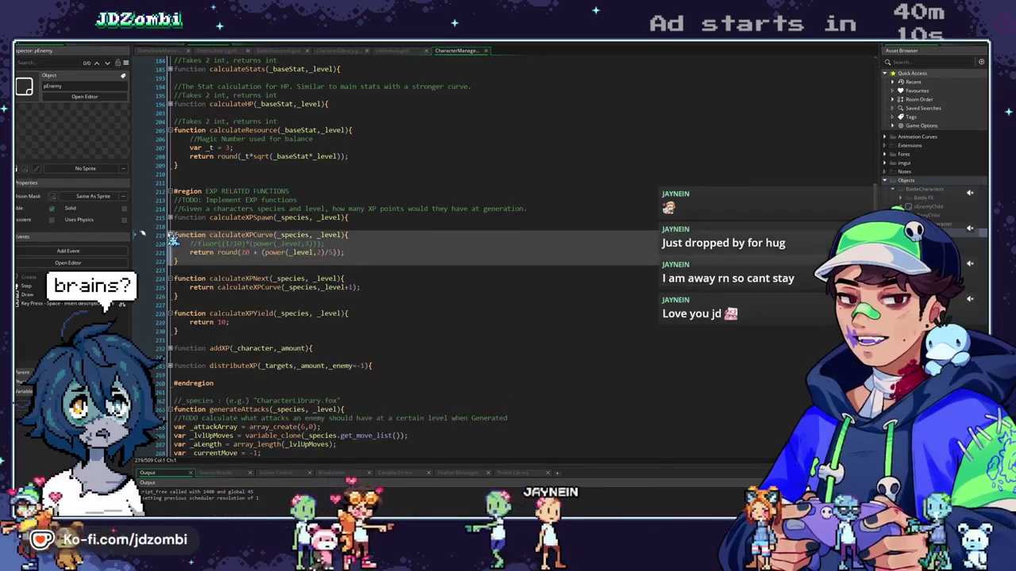
{"action": "double_click", "coordinate": [226, 238]}
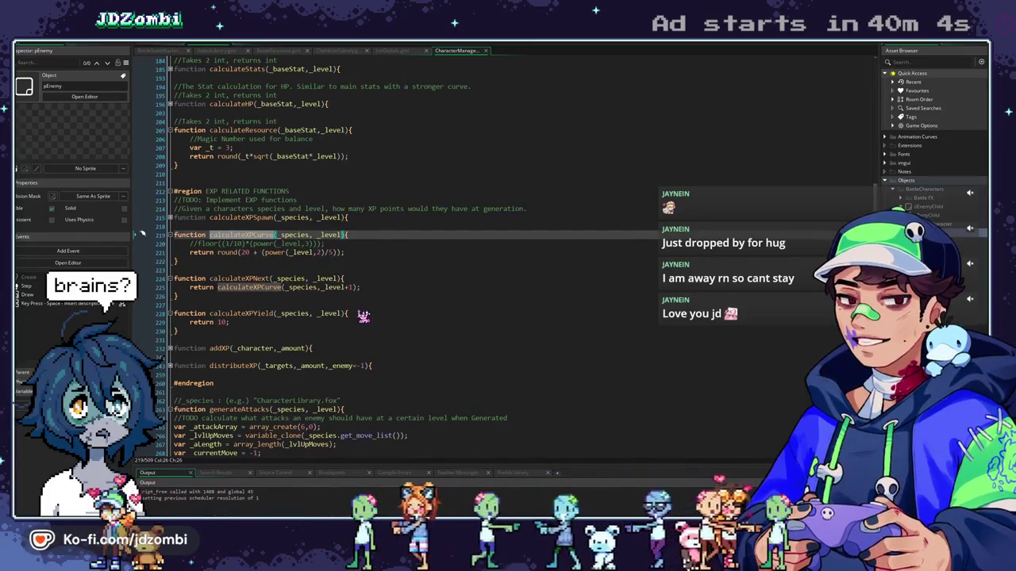
{"action": "left_click", "coordinate": [389, 314]}
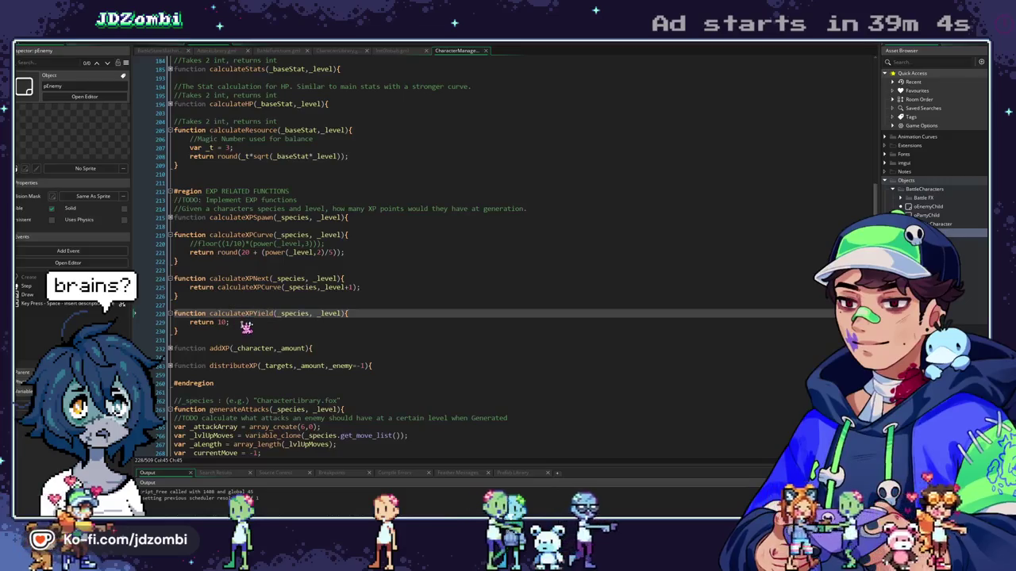
In pEnemy's Step event, jump to the getBST definition and unfold its body
{"action": "left_click", "coordinate": [174, 50]}
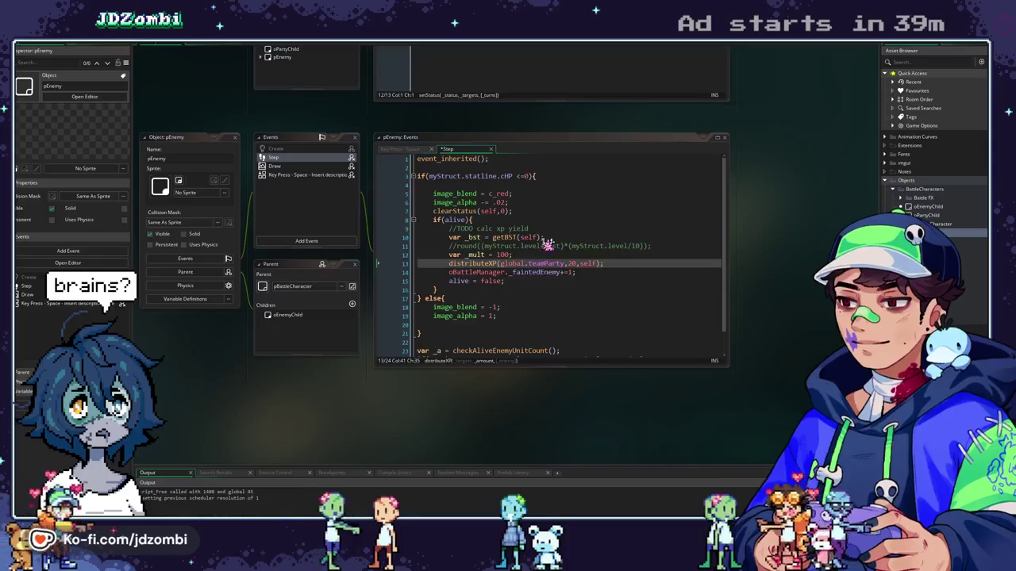
{"action": "middle_click", "coordinate": [513, 236]}
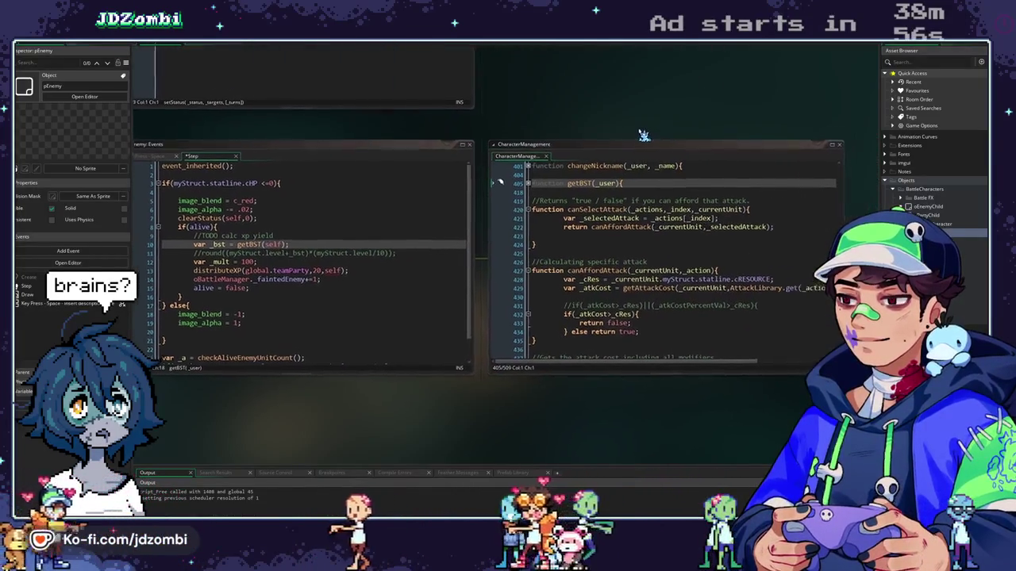
{"action": "left_click", "coordinate": [526, 184]}
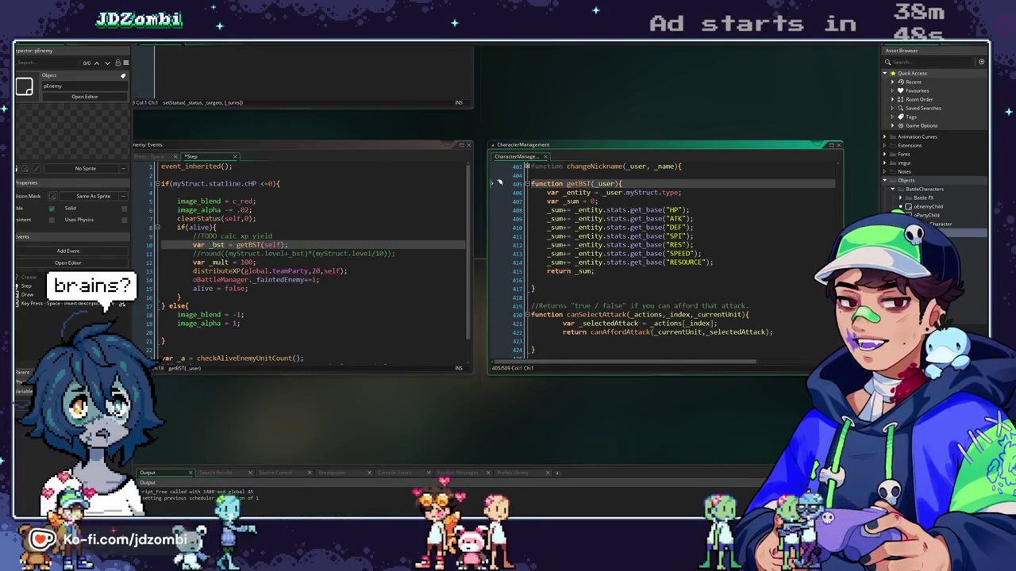
Browse the open AttackLibrary, BattleFunctions and Step event tabs
{"action": "key", "text": "ctrl+Tab"}
{"action": "key", "text": "ctrl+Tab"}
{"action": "key", "text": "ctrl+Tab"}
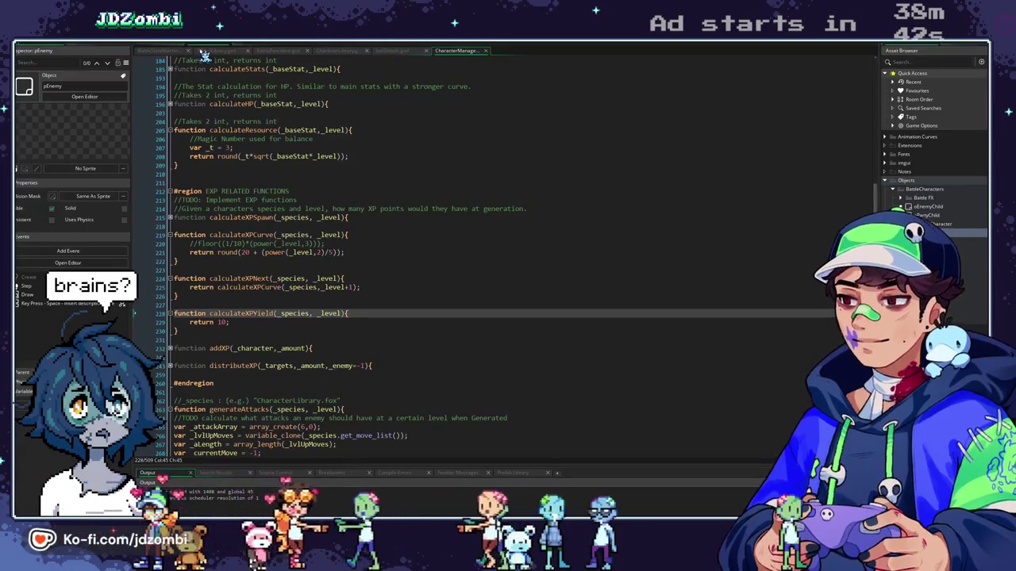
{"action": "left_click", "coordinate": [163, 51]}
{"action": "left_click", "coordinate": [204, 51]}
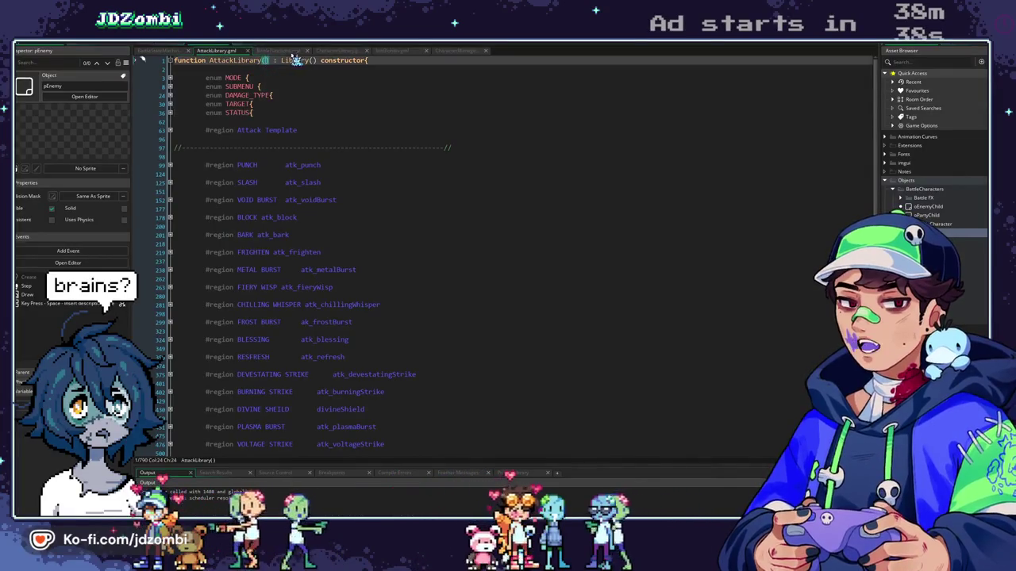
{"action": "left_click", "coordinate": [329, 51]}
{"action": "left_click", "coordinate": [231, 51]}
{"action": "key", "text": "ctrl+Tab"}
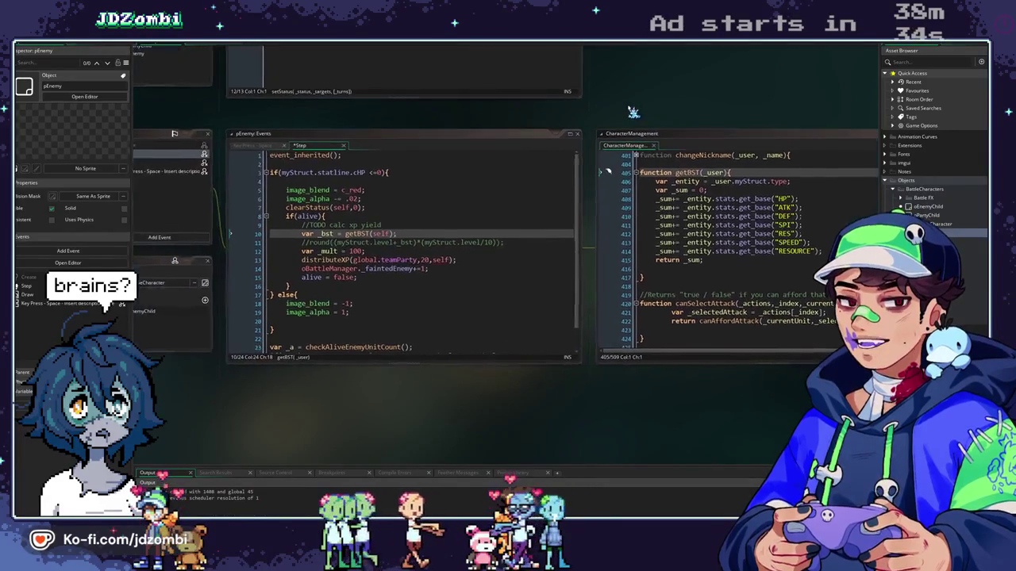
{"action": "key", "text": "ctrl+Tab"}
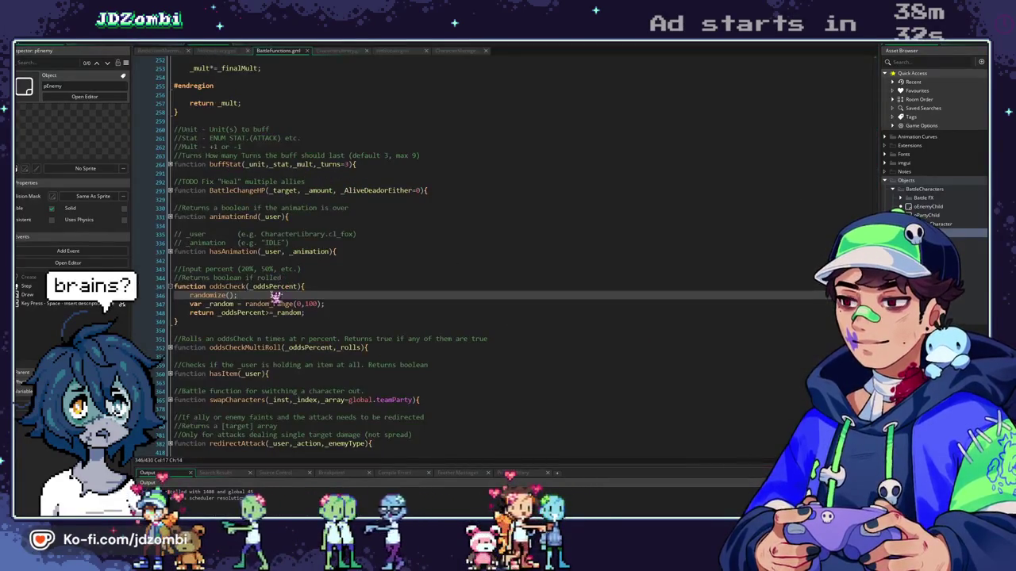
{"action": "scroll", "coordinate": [278, 291], "scroll_direction": "down", "scroll_amount": 1}
{"action": "scroll", "coordinate": [278, 291], "scroll_direction": "up", "scroll_amount": 1}
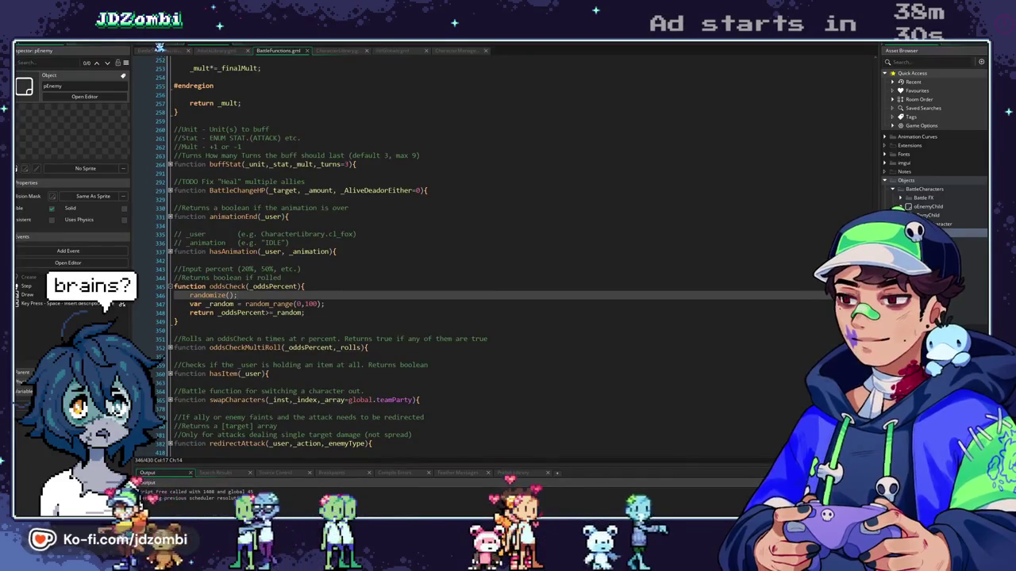
{"action": "left_click", "coordinate": [161, 47]}
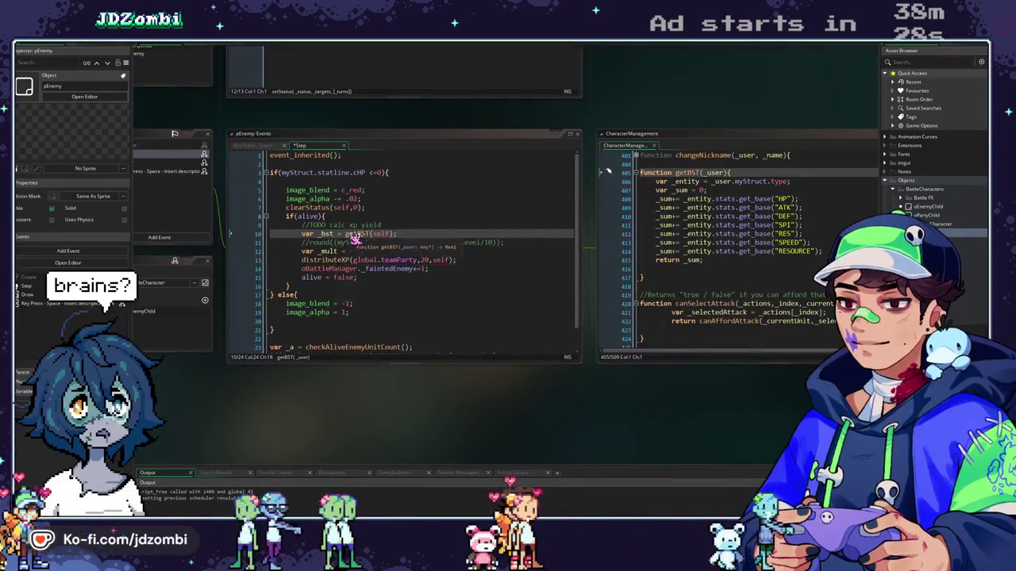
Jump to distributeXP, maximize the CharacterManagement editor, and expand calculateXPYield
{"action": "middle_click", "coordinate": [345, 264]}
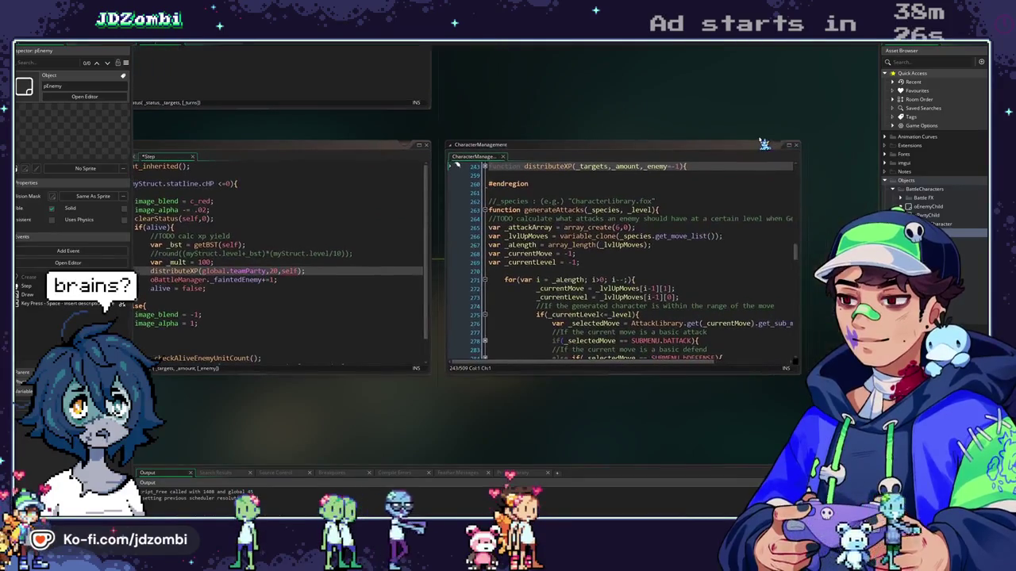
{"action": "left_click", "coordinate": [794, 151]}
{"action": "scroll", "coordinate": [220, 230], "scroll_direction": "up", "scroll_amount": 6}
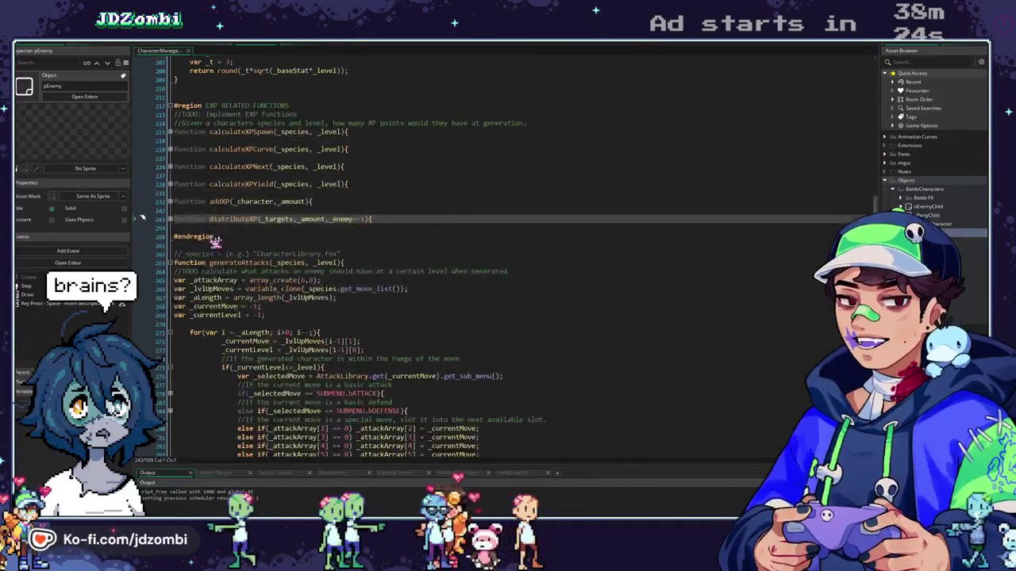
{"action": "left_click", "coordinate": [188, 192]}
{"action": "type", "text": "//get that"}
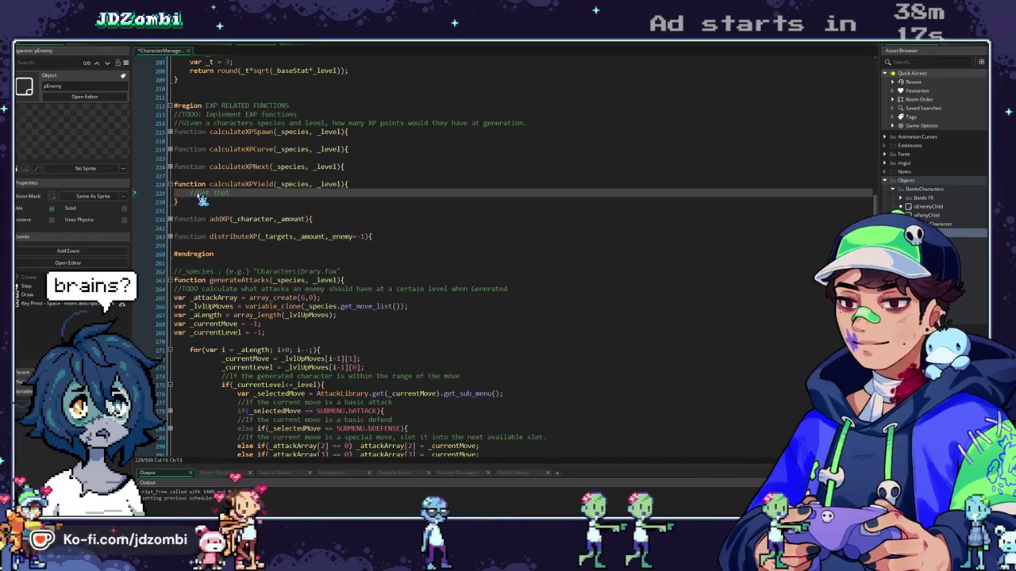
Write the comment //Get that user's EXPTO, modify it based on their stat total in calculateXPYield
{"action": "type", "text": "user's "}
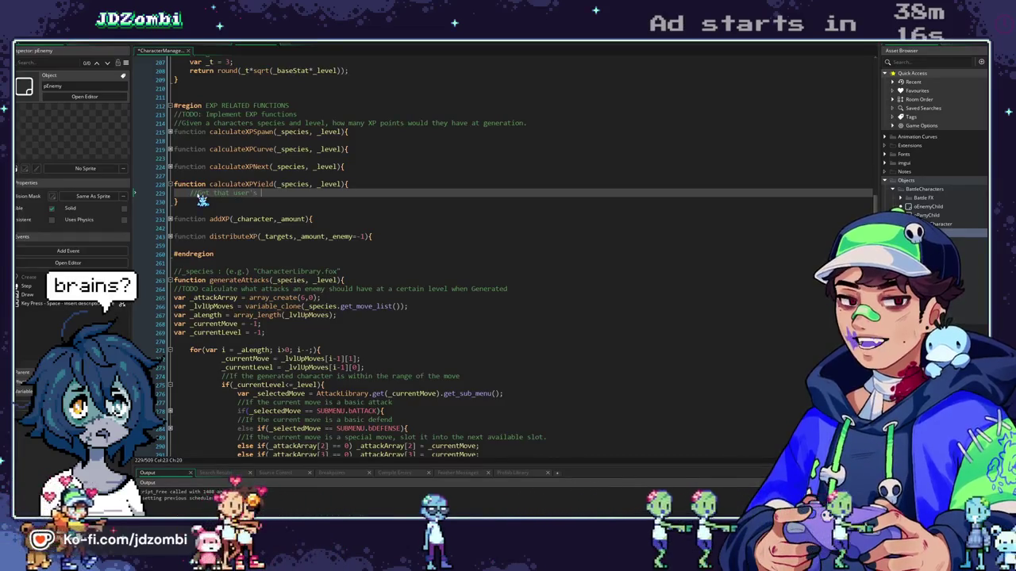
{"action": "type", "text": "EXPTO, "}
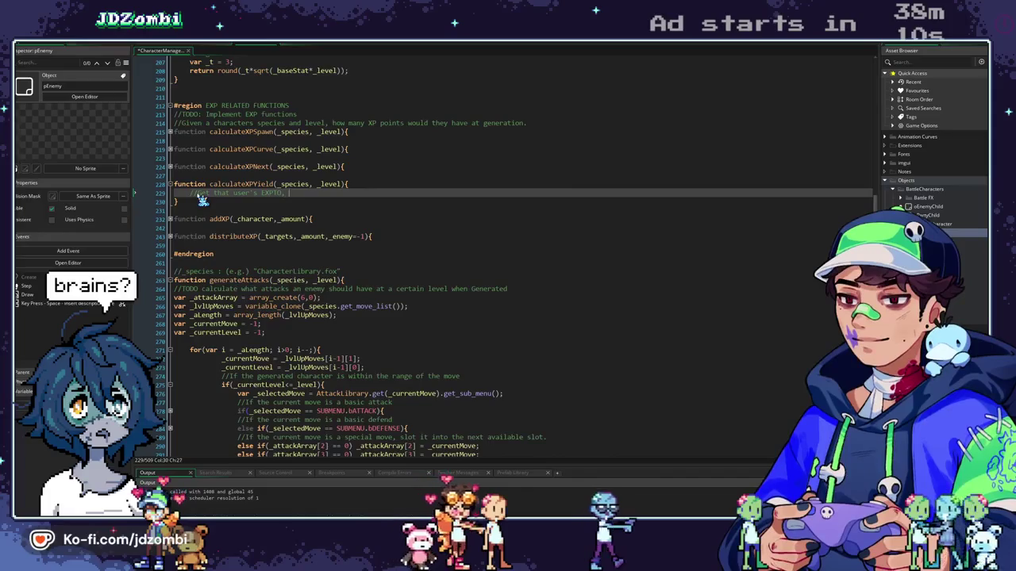
{"action": "type", "text": "modif"}
{"action": "type", "text": "y it based on their stat total."}
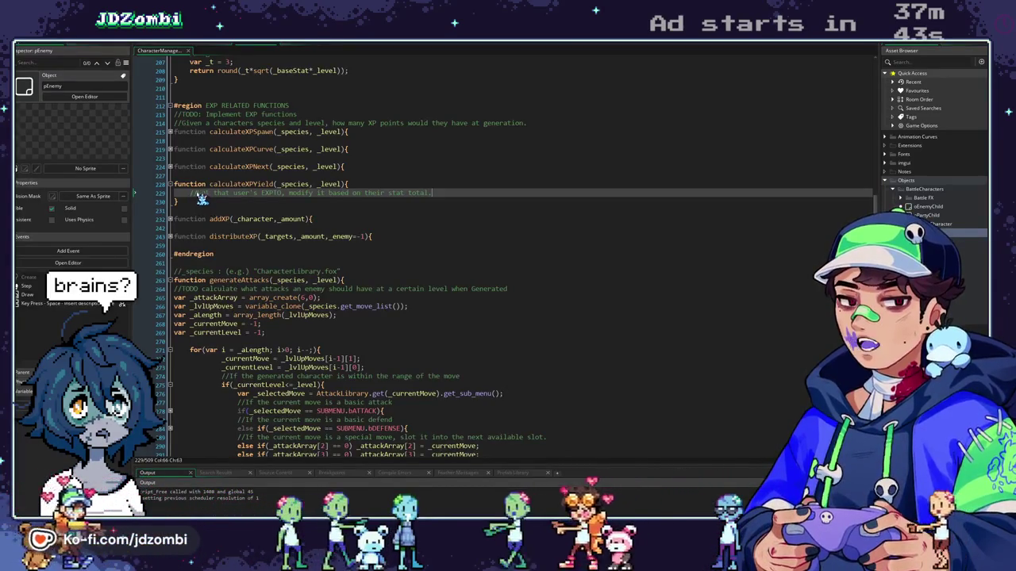
Unfold calculateXPNext and calculateXPCurve, then select the old floor comment line in calculateXPCurve
{"action": "left_click", "coordinate": [170, 167]}
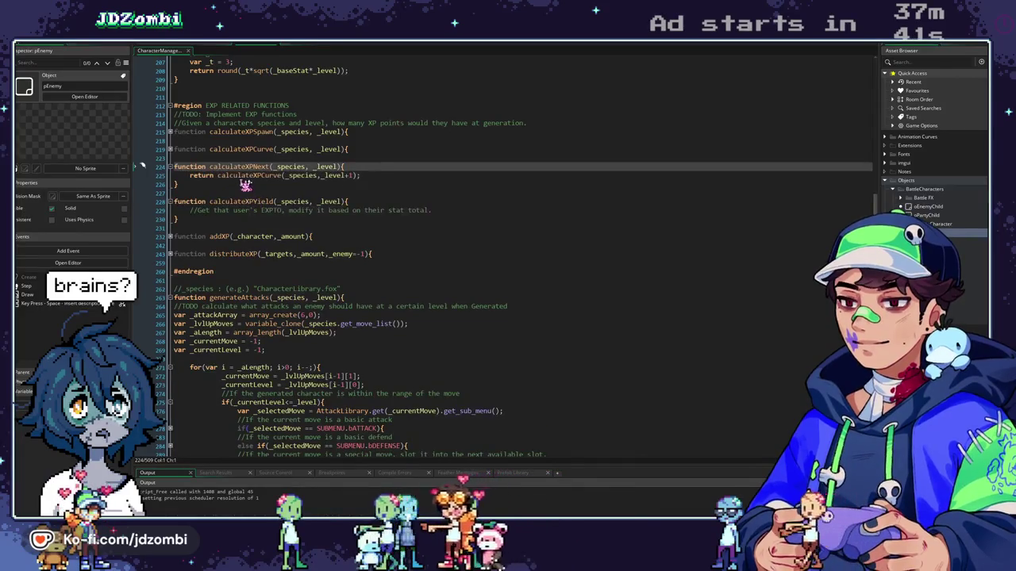
{"action": "key", "text": "Up"}
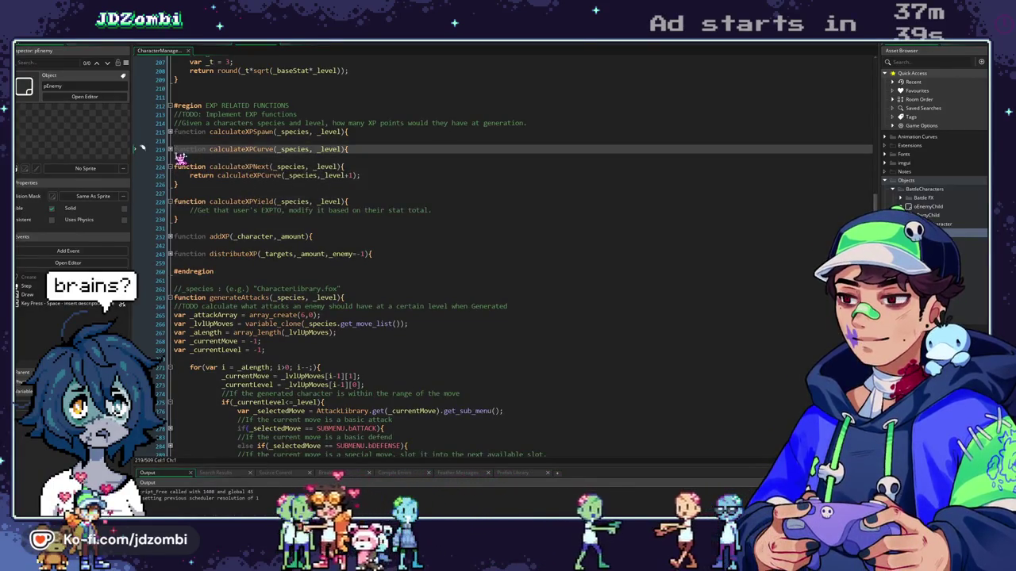
{"action": "left_click", "coordinate": [171, 150]}
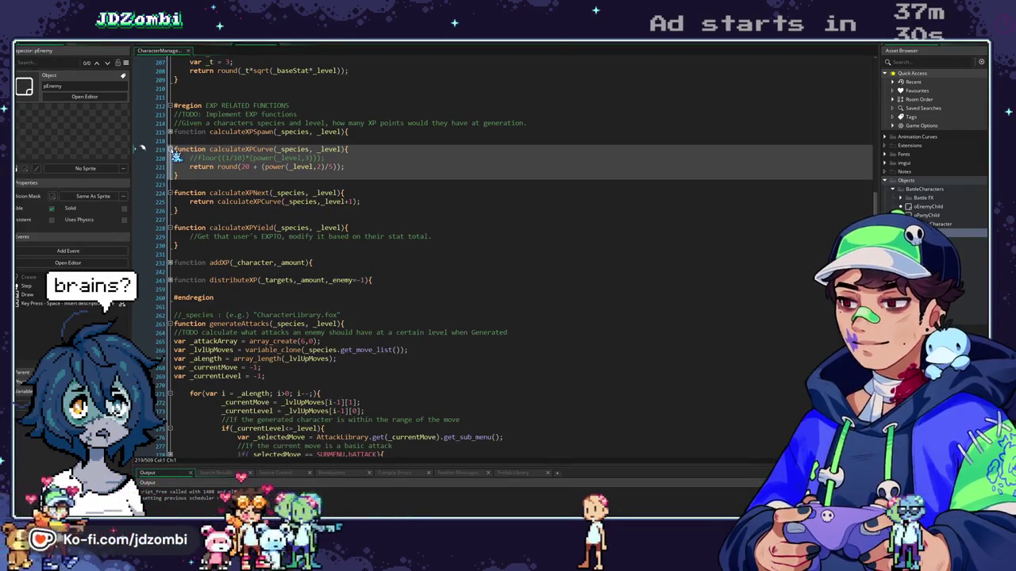
{"action": "left_click_drag", "start_coordinate": [189, 158], "coordinate": [346, 163]}
Delete the old floor comment and store the curve formula in var _expBase instead of returning it
{"action": "key", "text": "BackSpace"}
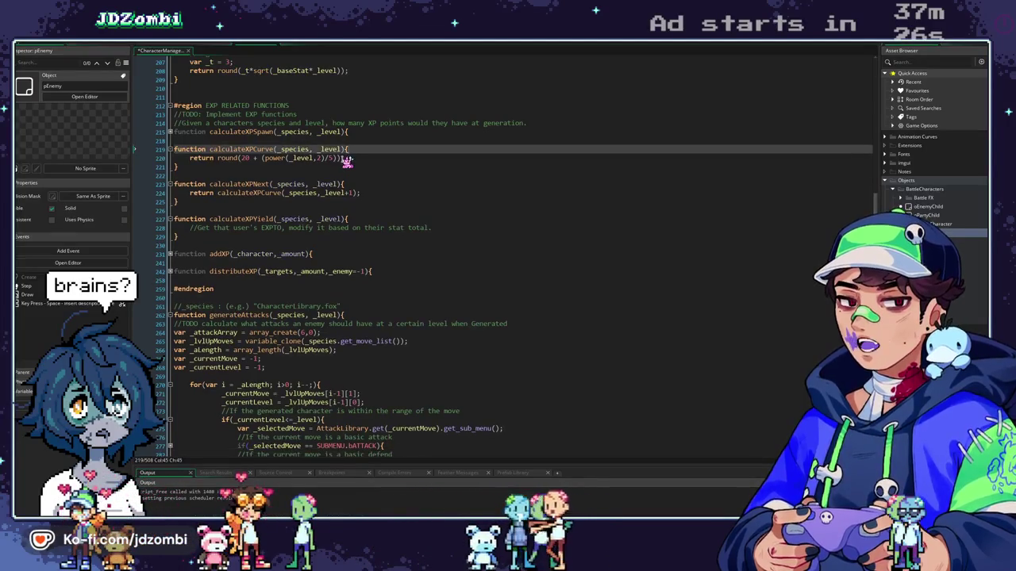
{"action": "double_click", "coordinate": [200, 158]}
{"action": "key", "text": "BackSpace"}
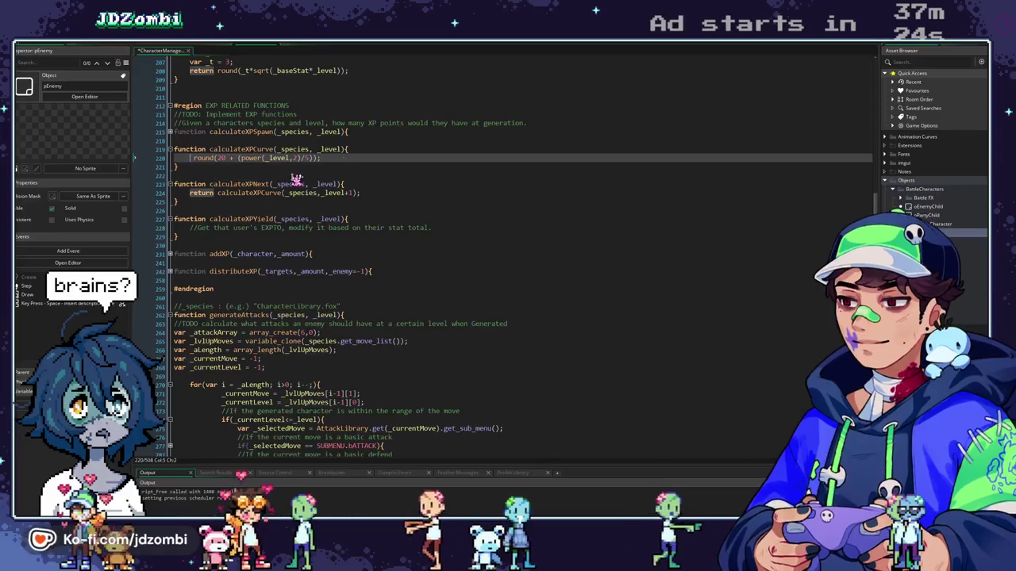
{"action": "type", "text": "var _t xpBase ="}
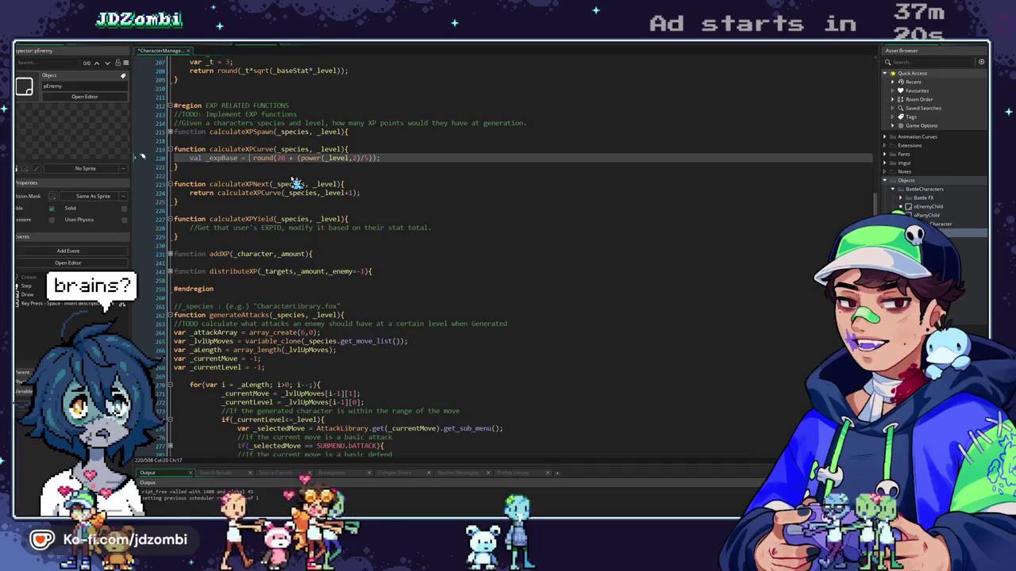
{"action": "key", "text": "Delete"}
{"action": "left_click", "coordinate": [388, 158]}
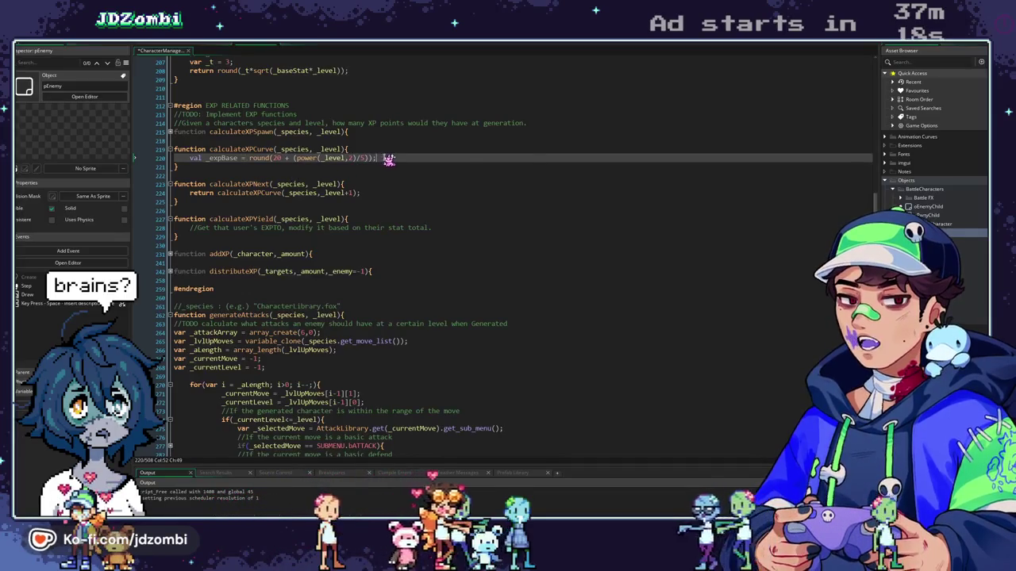
{"action": "key", "text": "Return"}
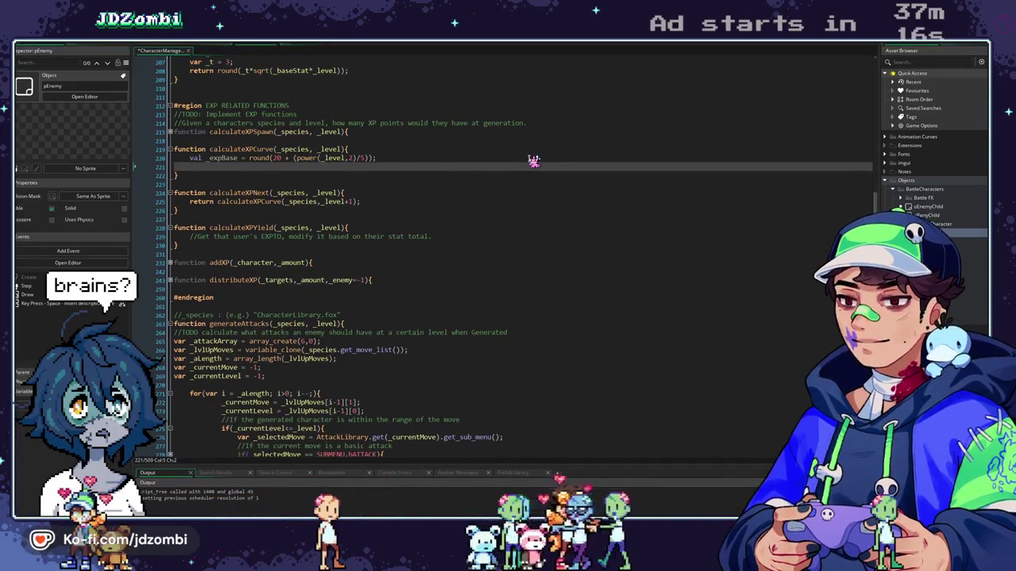
{"action": "key", "text": "Up"}
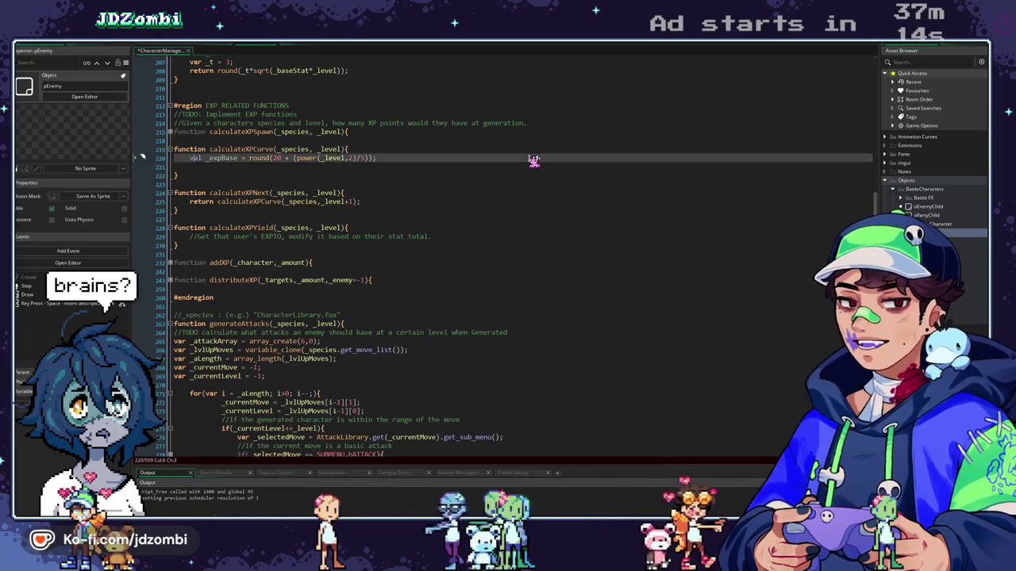
{"action": "key", "text": "BackSpace"}
{"action": "type", "text": "r"}
{"action": "key", "text": "Escape"}
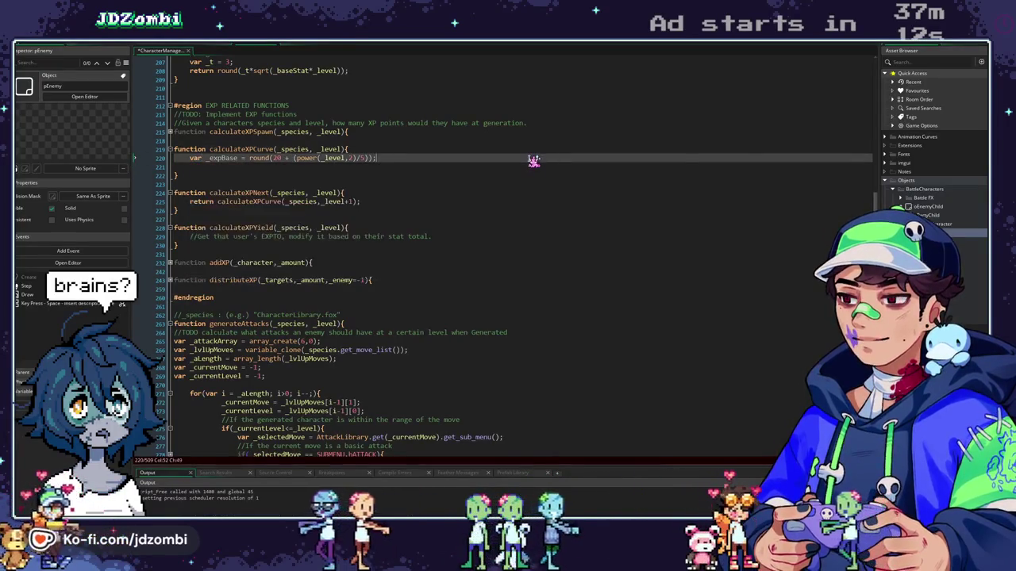
Add var _bst = getBST(_species); beneath the _expBase line
{"action": "left_click", "coordinate": [506, 172]}
{"action": "left_click", "coordinate": [495, 166]}
{"action": "type", "text": "var"}
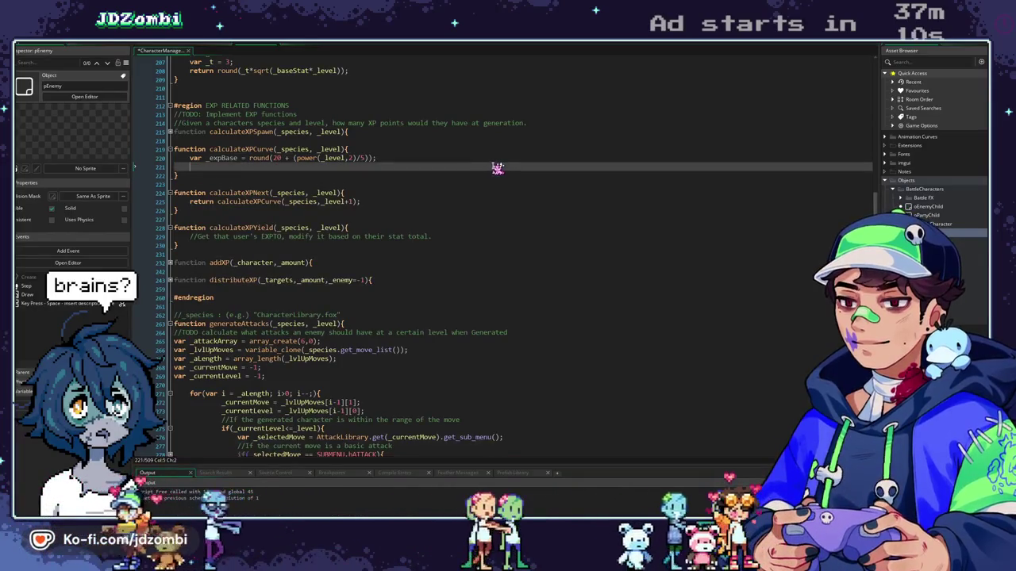
{"action": "type", "text": " _bst = g"}
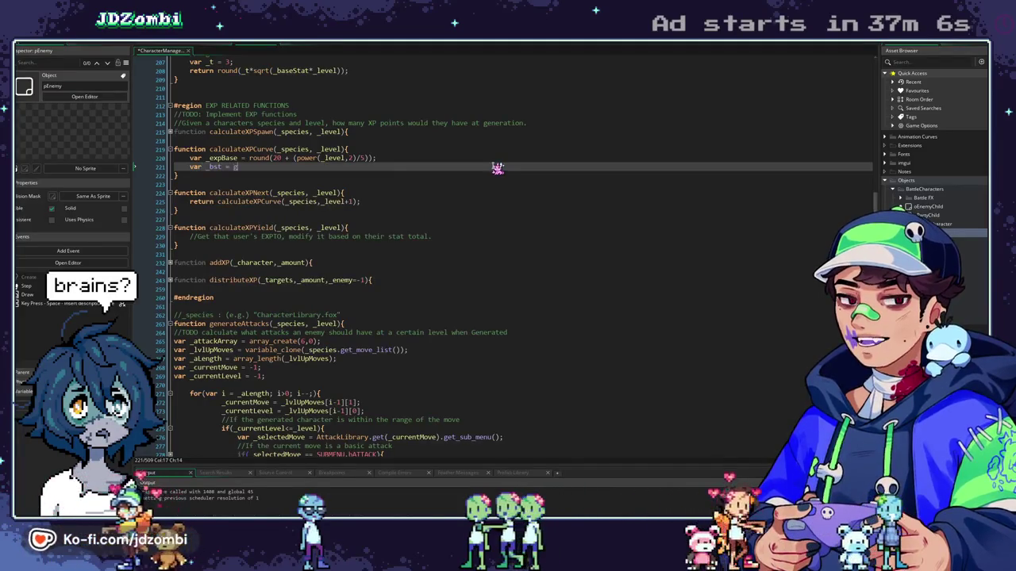
{"action": "type", "text": "etBST(_species)"}
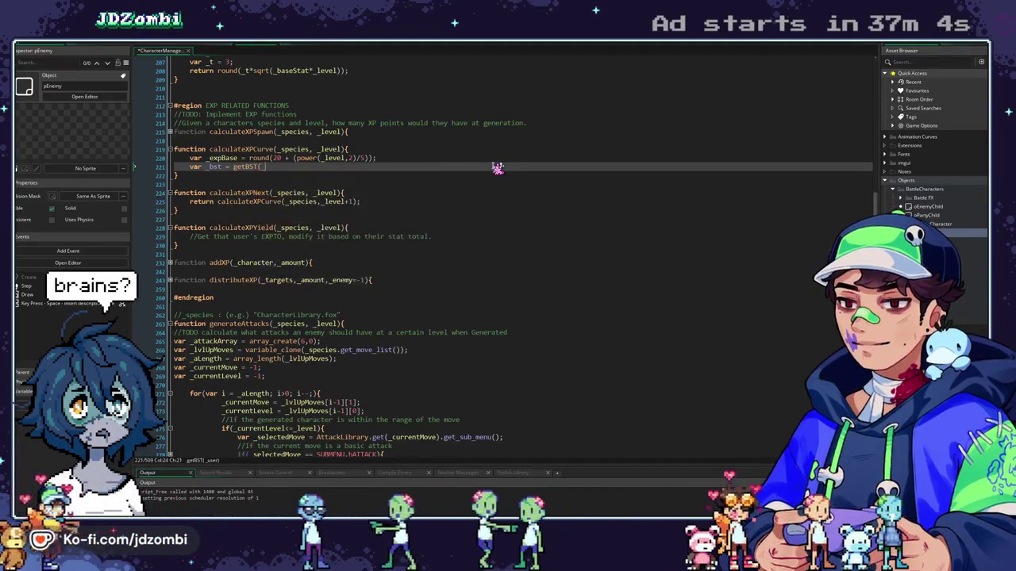
{"action": "type", "text": ";"}
{"action": "scroll", "coordinate": [248, 174], "scroll_direction": "up", "scroll_amount": 1}
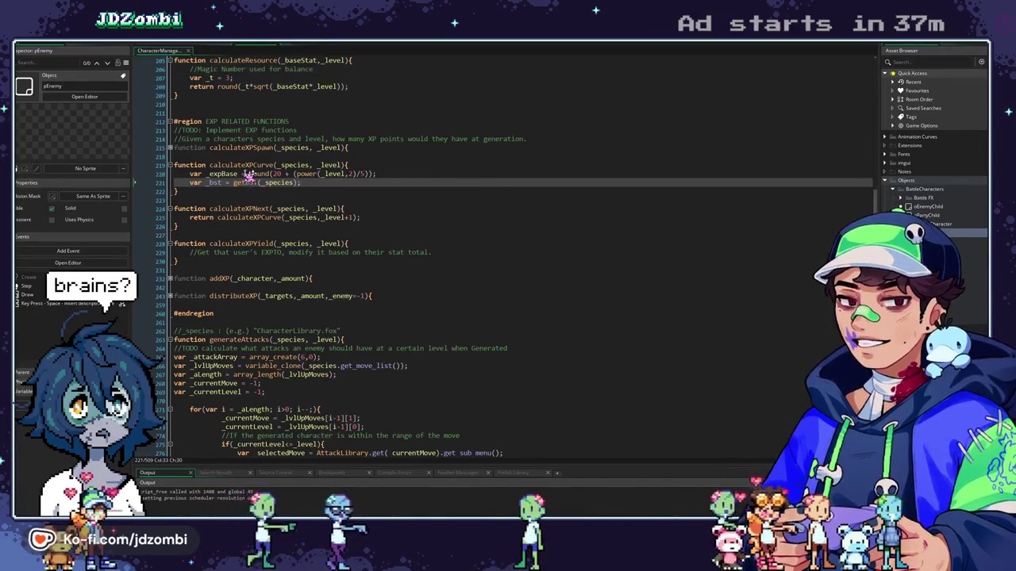
Look up getBST's definition, then return via BattleFunctions to pEnemy's Step event code
{"action": "middle_click", "coordinate": [250, 183]}
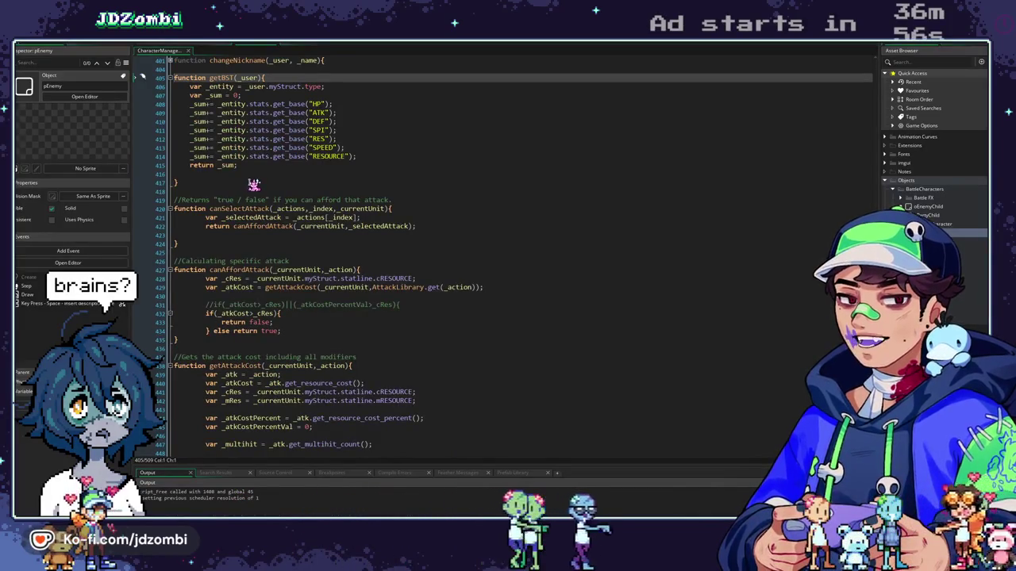
{"action": "scroll", "coordinate": [250, 182], "scroll_direction": "up", "scroll_amount": 10}
{"action": "scroll", "coordinate": [270, 208], "scroll_direction": "up", "scroll_amount": 1}
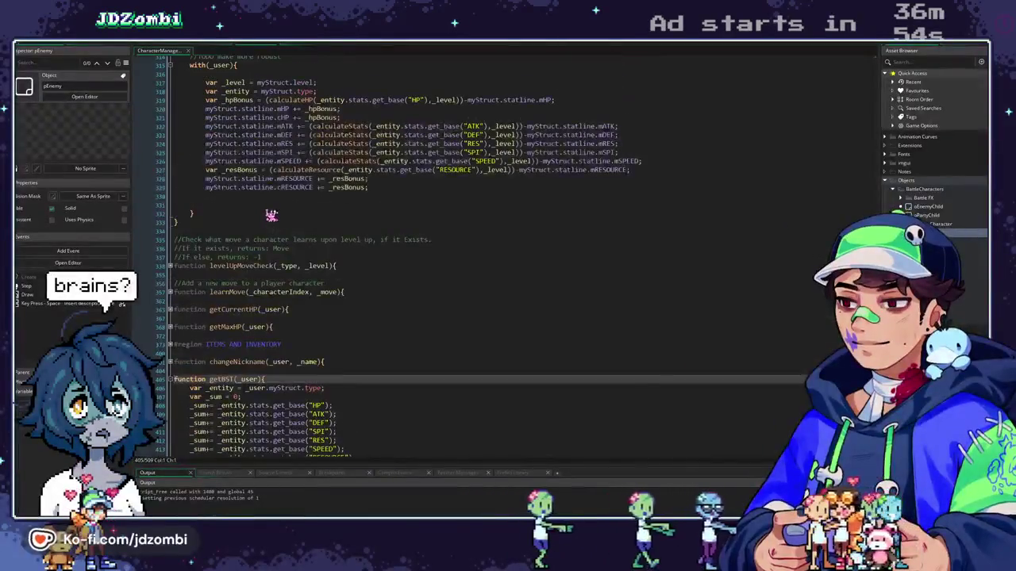
{"action": "scroll", "coordinate": [270, 214], "scroll_direction": "up", "scroll_amount": 13}
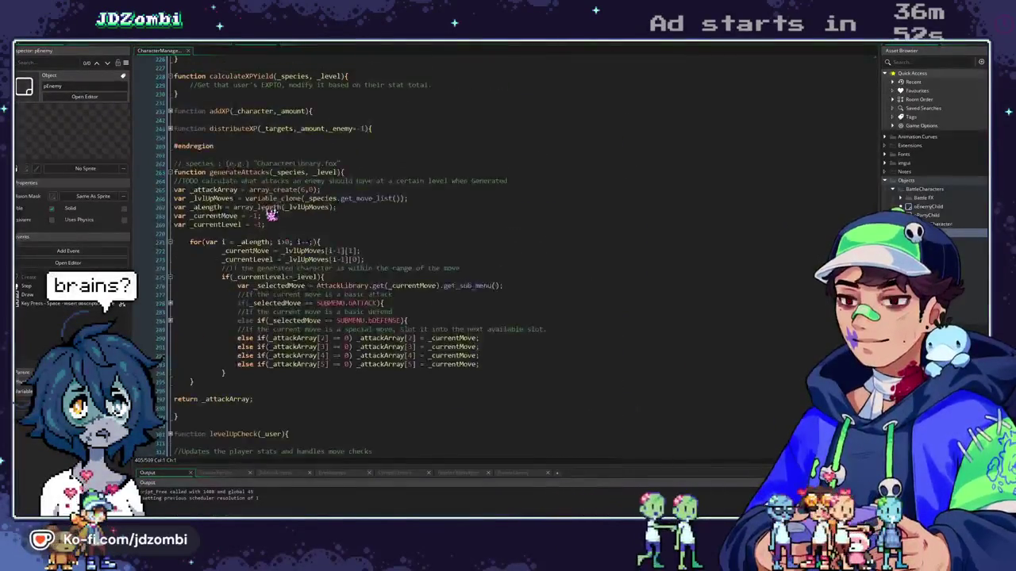
{"action": "scroll", "coordinate": [270, 211], "scroll_direction": "down", "scroll_amount": 1}
{"action": "left_click", "coordinate": [187, 51]}
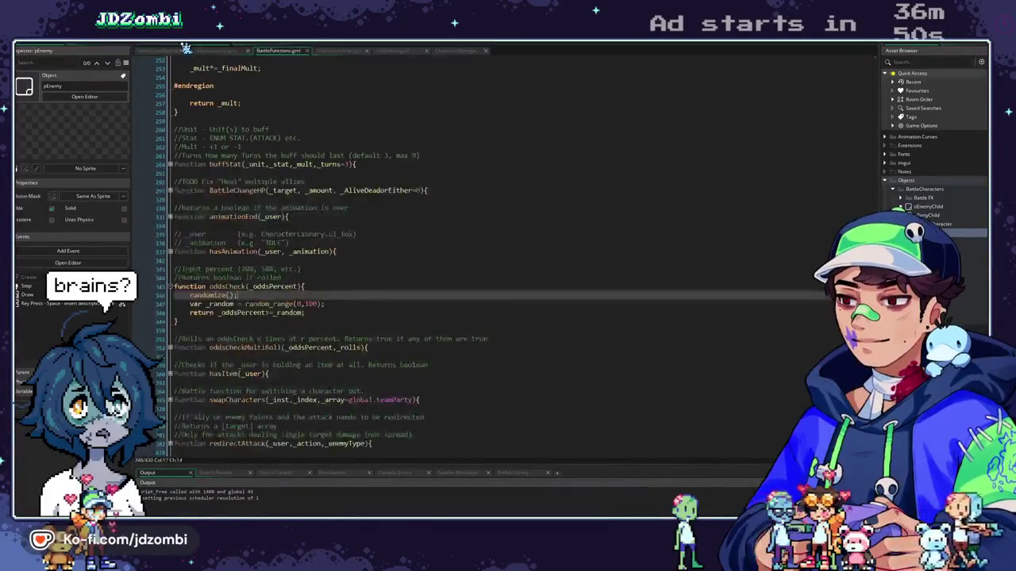
{"action": "left_click", "coordinate": [157, 50]}
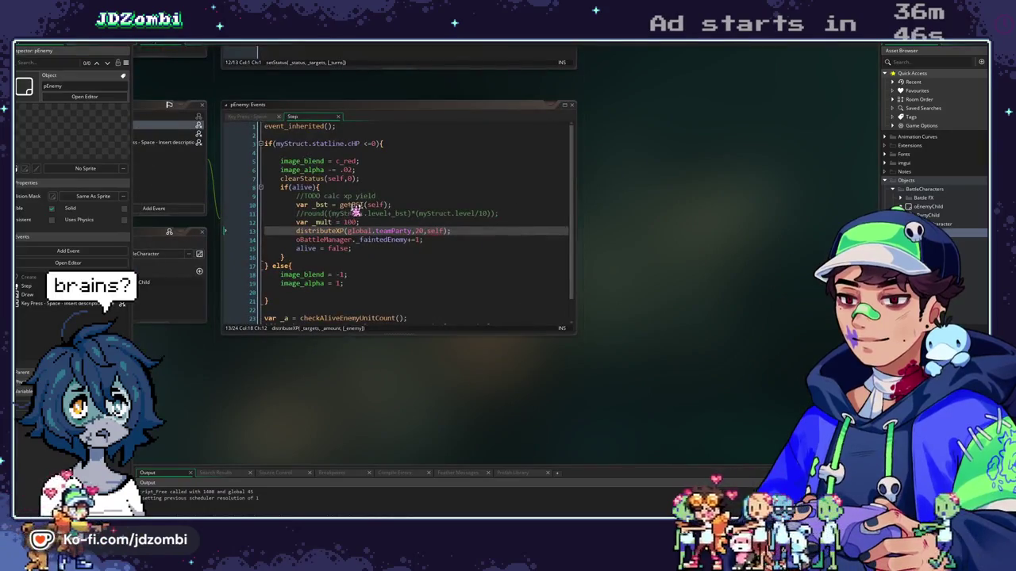
Open getBST's definition beside pEnemy's Step event and expand its body
{"action": "left_click", "coordinate": [354, 206]}
{"action": "middle_click", "coordinate": [354, 205]}
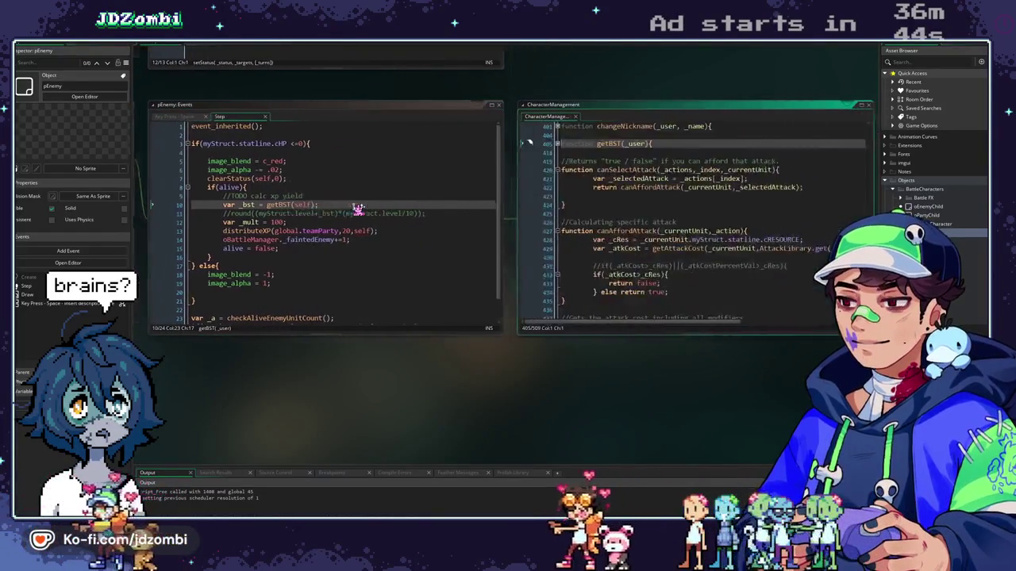
{"action": "left_click", "coordinate": [550, 145]}
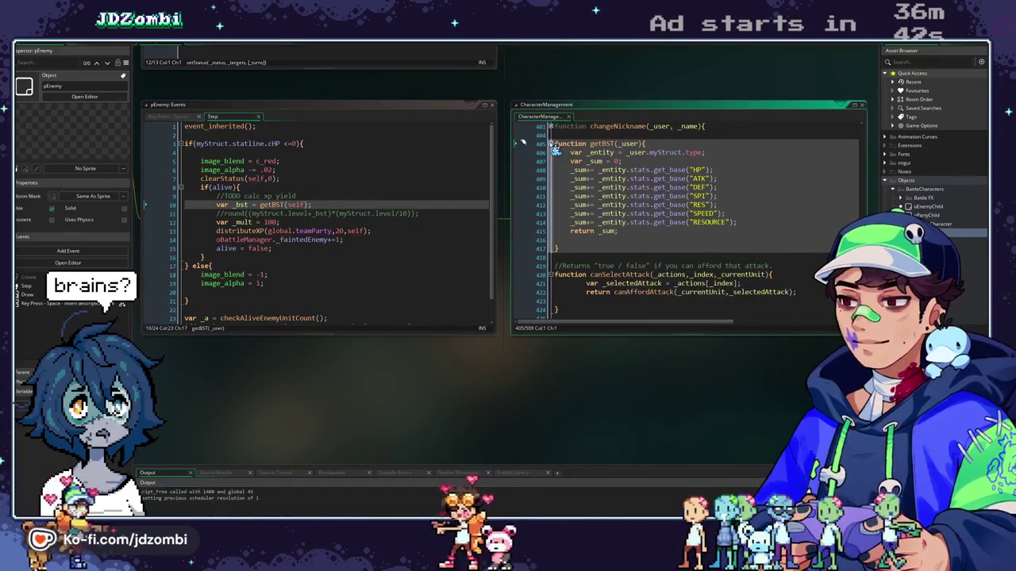
Review getBST summing base HP, ATK, DEF, SPI, RES, SPEED and RESOURCE, then return to CharacterManagement
{"action": "left_click_drag", "start_coordinate": [580, 90], "coordinate": [545, 104]}
{"action": "scroll", "coordinate": [589, 188], "scroll_direction": "up", "scroll_amount": 4}
{"action": "scroll", "coordinate": [590, 187], "scroll_direction": "up", "scroll_amount": 3}
{"action": "scroll", "coordinate": [591, 186], "scroll_direction": "down", "scroll_amount": 5}
{"action": "scroll", "coordinate": [593, 186], "scroll_direction": "up", "scroll_amount": 2}
{"action": "scroll", "coordinate": [526, 176], "scroll_direction": "up", "scroll_amount": 5}
{"action": "scroll", "coordinate": [527, 181], "scroll_direction": "down", "scroll_amount": 7}
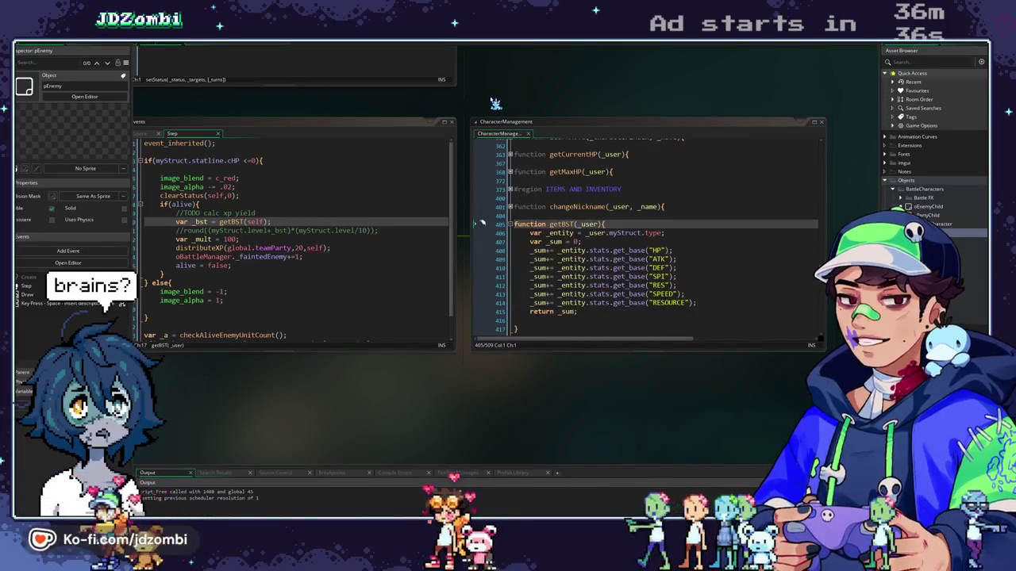
{"action": "left_click_drag", "start_coordinate": [494, 103], "coordinate": [626, 89]}
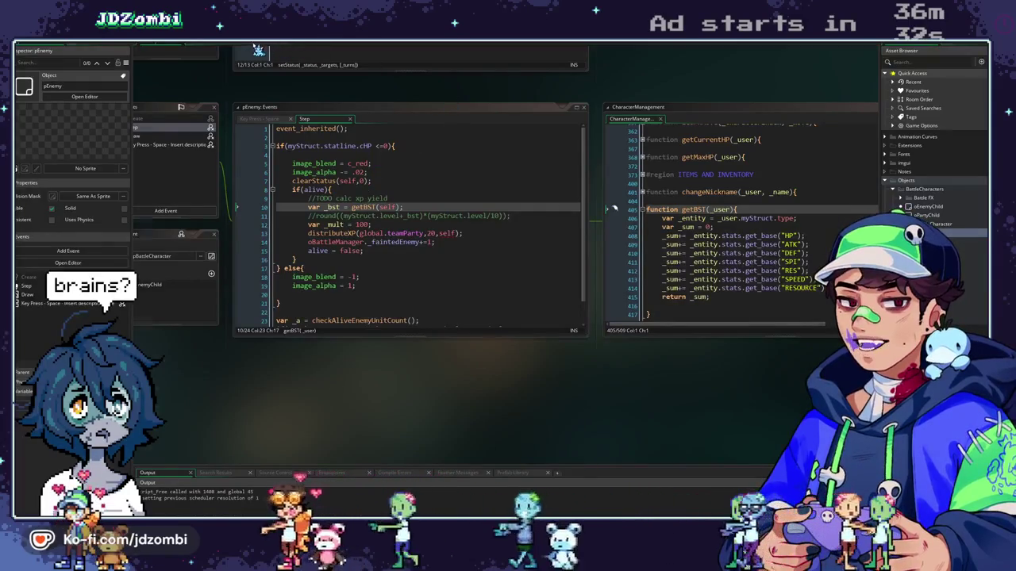
{"action": "left_click", "coordinate": [227, 46]}
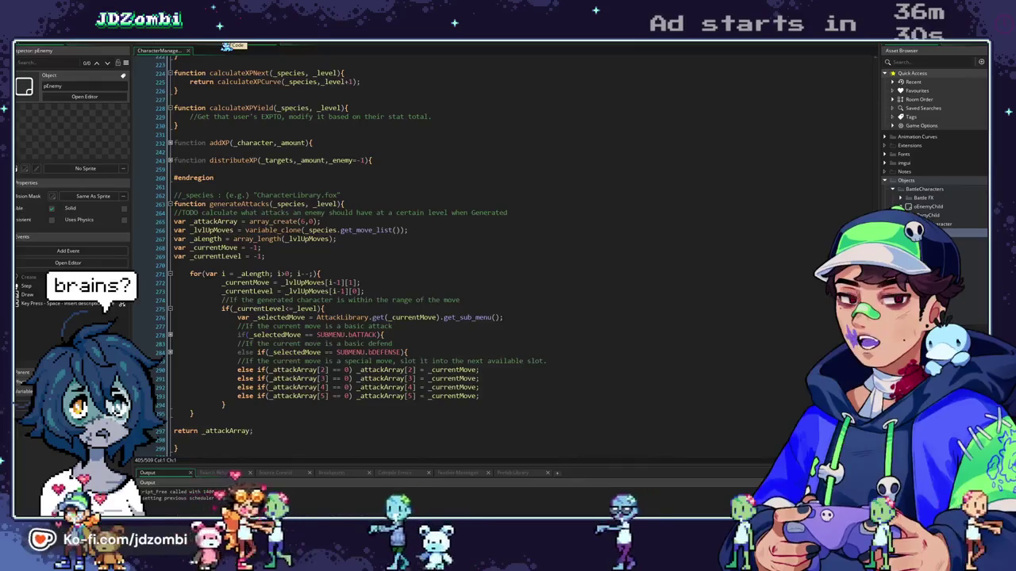
Jump to calculateXPCurve's definition and highlight every use of _entity in generateMyStruct
{"action": "scroll", "coordinate": [301, 163], "scroll_direction": "up", "scroll_amount": 2}
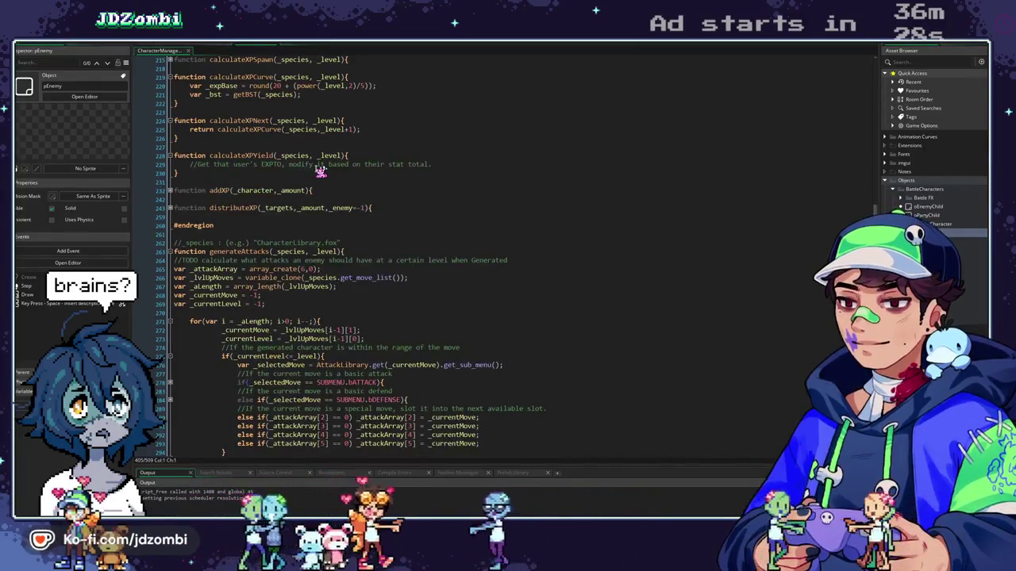
{"action": "scroll", "coordinate": [322, 168], "scroll_direction": "up", "scroll_amount": 2}
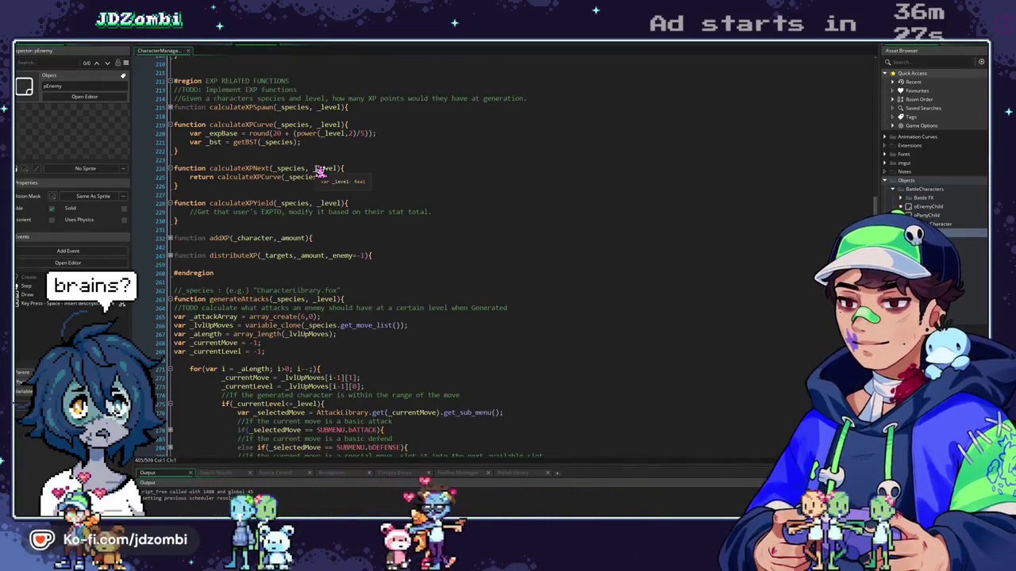
{"action": "middle_click", "coordinate": [246, 178]}
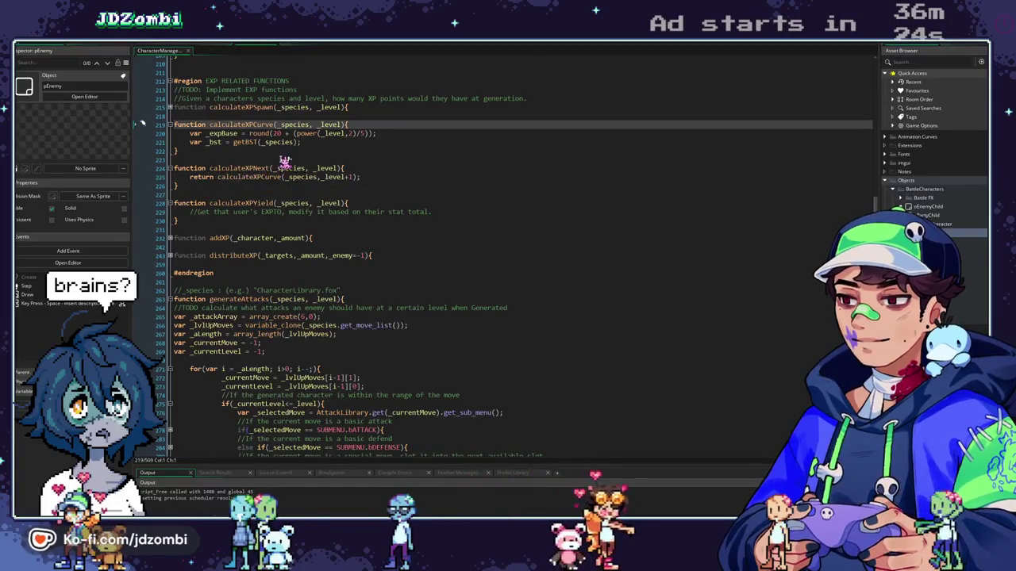
{"action": "scroll", "coordinate": [284, 163], "scroll_direction": "up", "scroll_amount": 1}
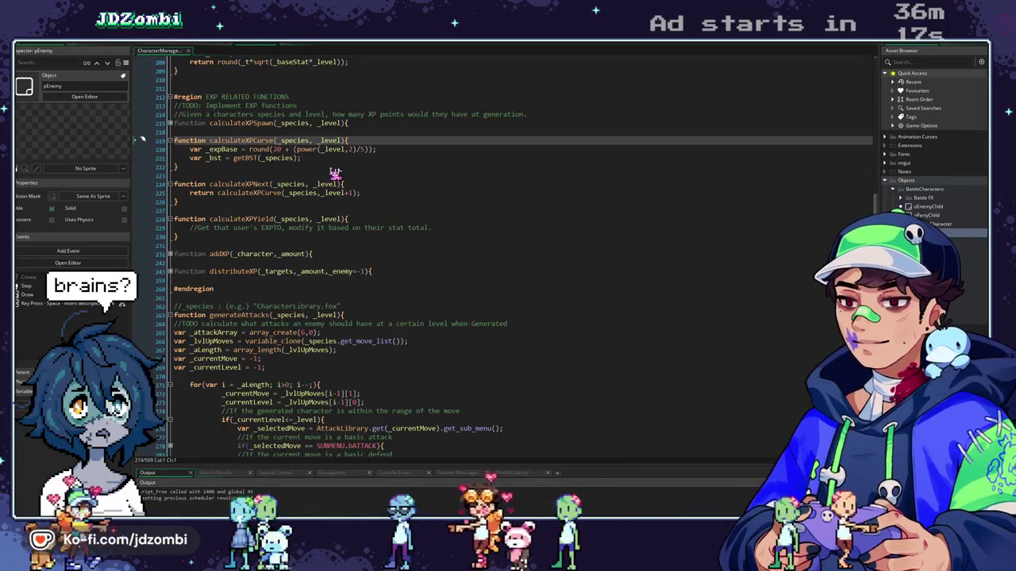
{"action": "scroll", "coordinate": [334, 173], "scroll_direction": "up", "scroll_amount": 4}
{"action": "scroll", "coordinate": [363, 237], "scroll_direction": "up", "scroll_amount": 20}
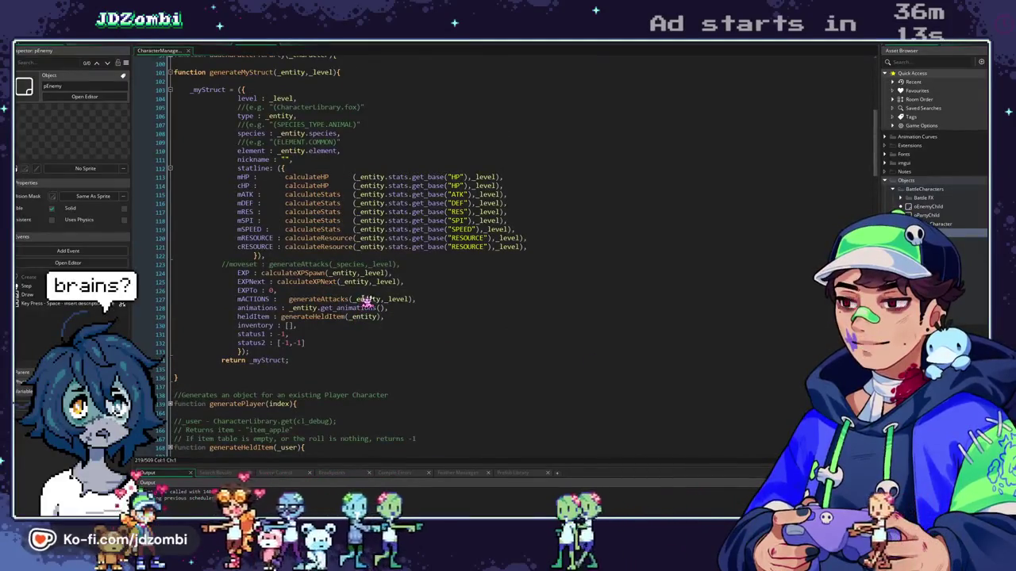
{"action": "left_click", "coordinate": [380, 299]}
{"action": "scroll", "coordinate": [365, 223], "scroll_direction": "up", "scroll_amount": 2}
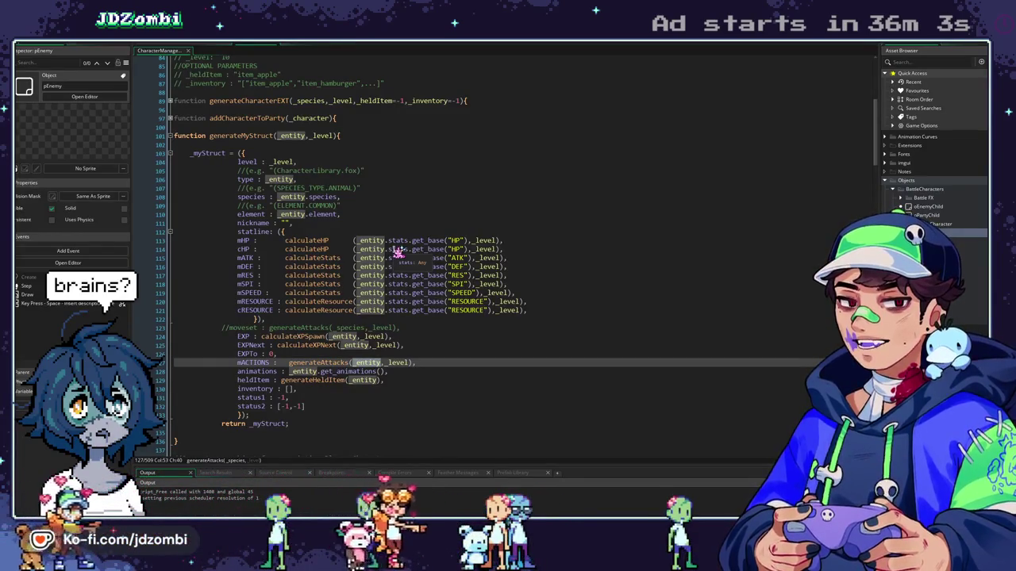
Follow calculateXPNext to getBST's definition and start a project search for getBST
{"action": "middle_click", "coordinate": [311, 349]}
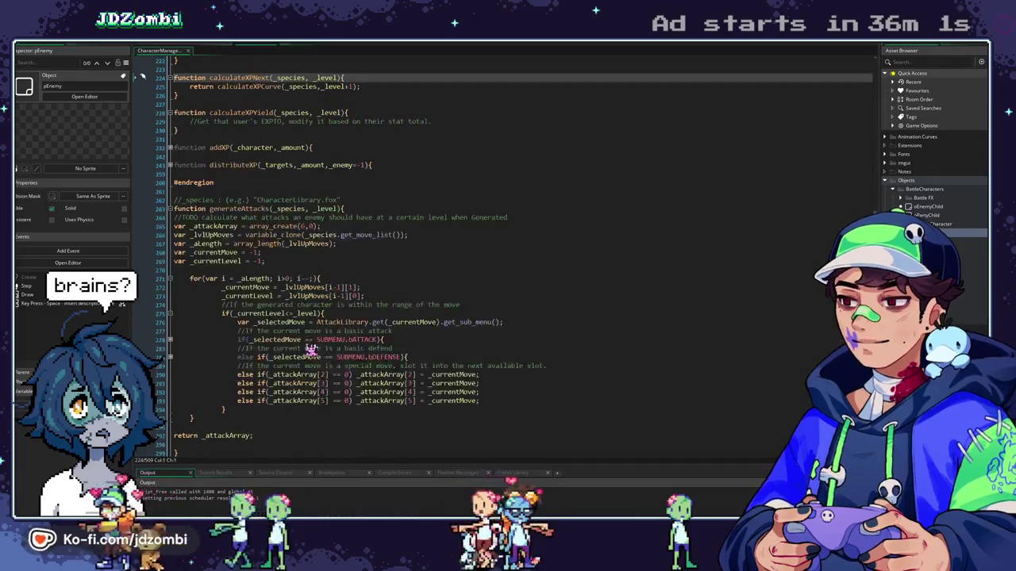
{"action": "scroll", "coordinate": [248, 89], "scroll_direction": "up", "scroll_amount": 2}
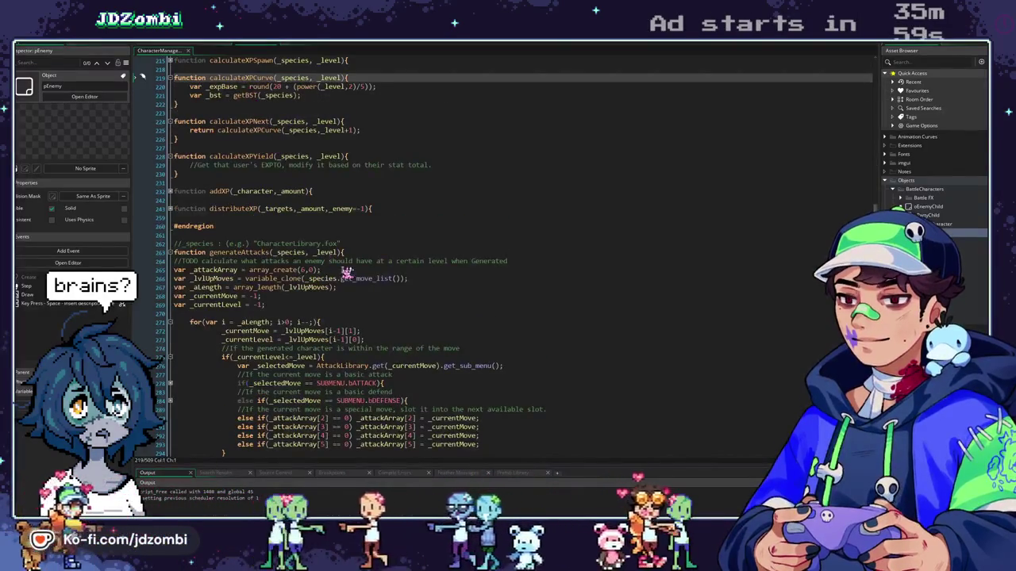
{"action": "scroll", "coordinate": [346, 263], "scroll_direction": "up", "scroll_amount": 2}
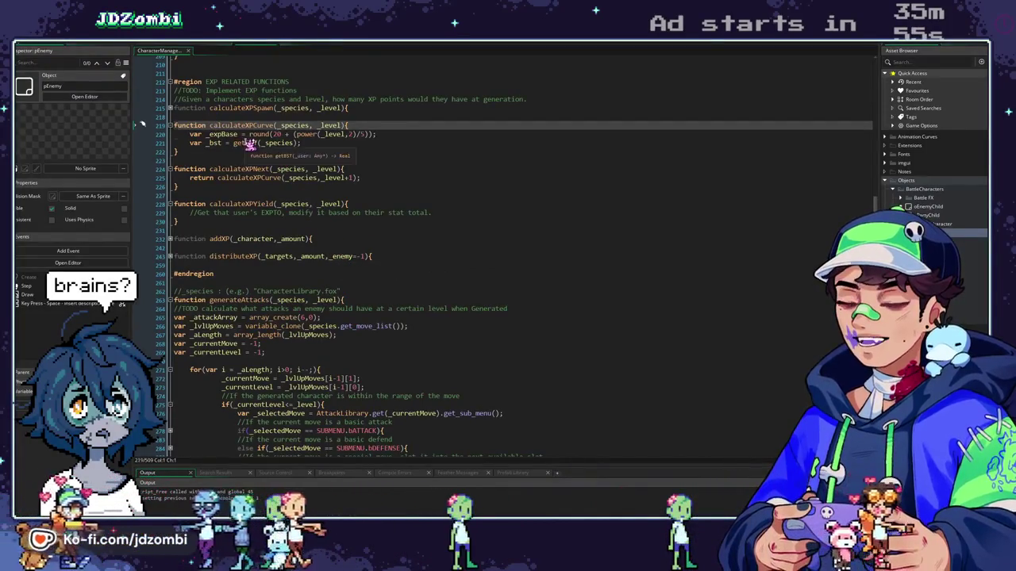
{"action": "middle_click", "coordinate": [245, 143]}
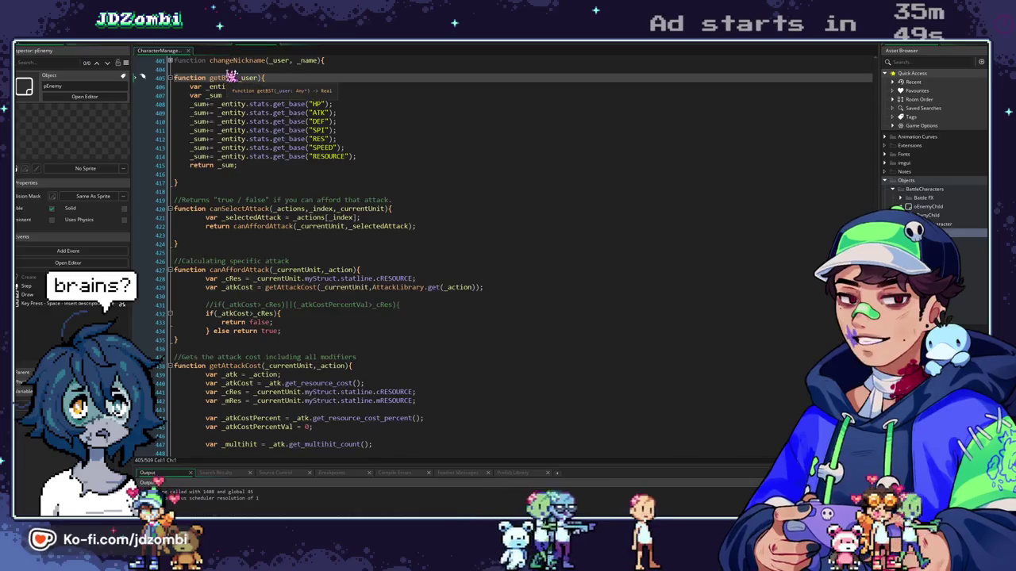
{"action": "key", "text": "ctrl+f"}
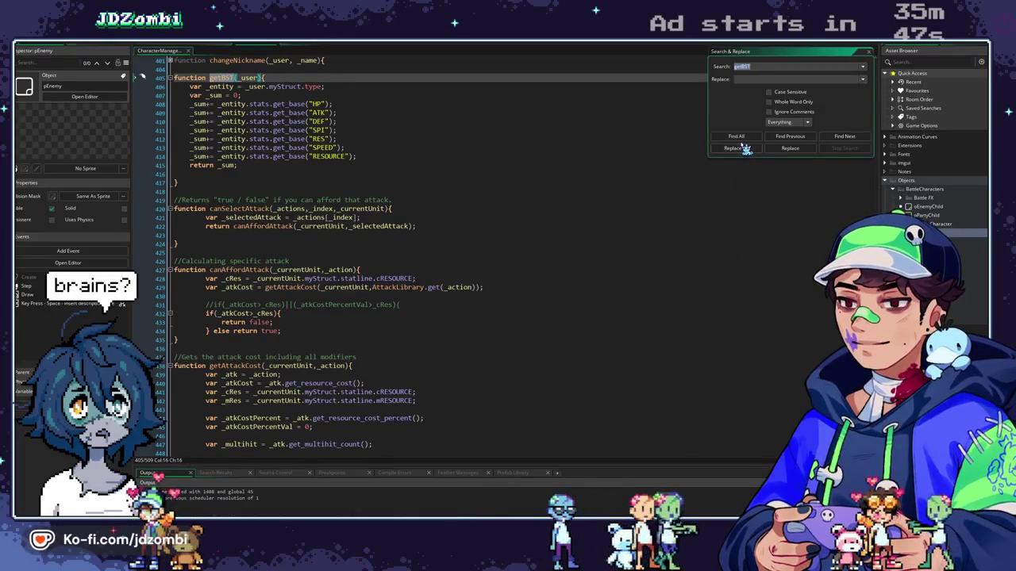
List every getBST match and jump to the getBST call in distributeXP at line 246
{"action": "left_click", "coordinate": [743, 138]}
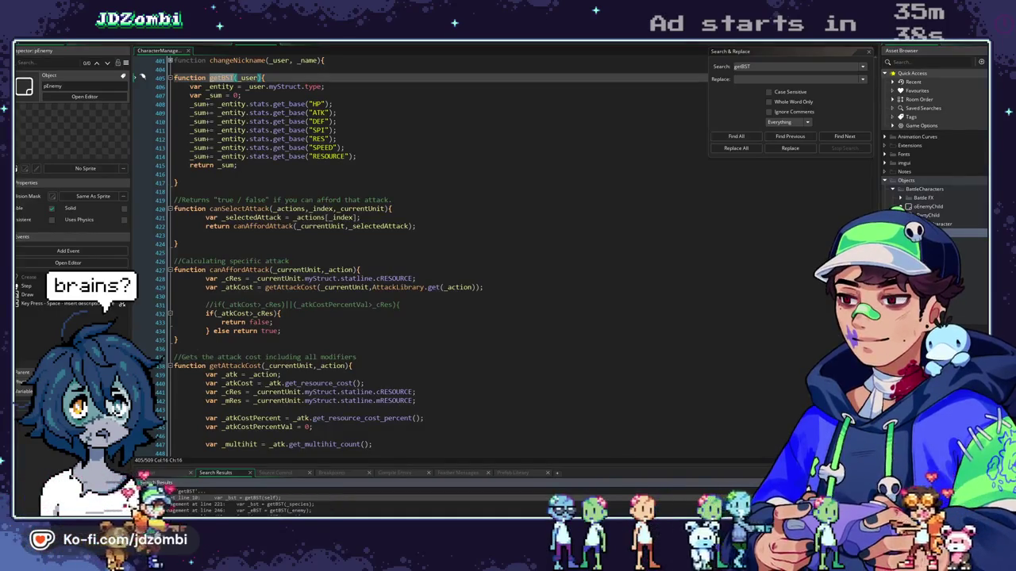
{"action": "double_click", "coordinate": [280, 511]}
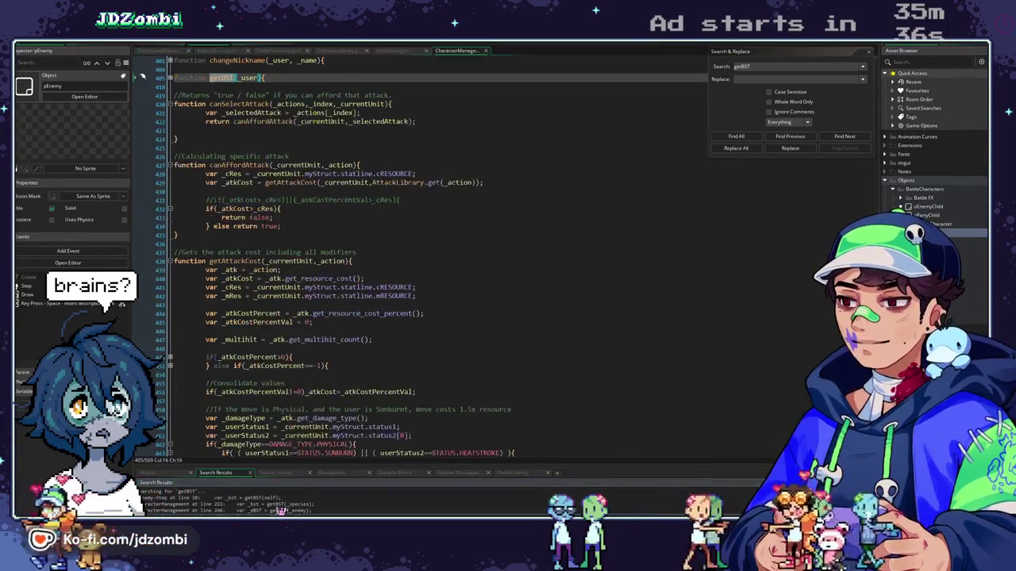
{"action": "scroll", "coordinate": [308, 324], "scroll_direction": "up", "scroll_amount": 5}
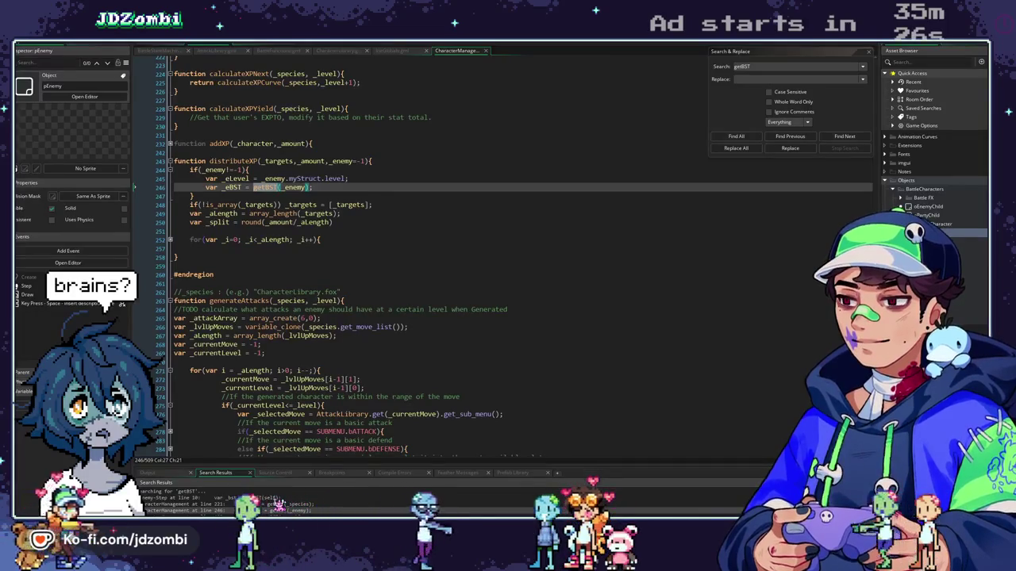
{"action": "scroll", "coordinate": [236, 278], "scroll_direction": "up", "scroll_amount": 8}
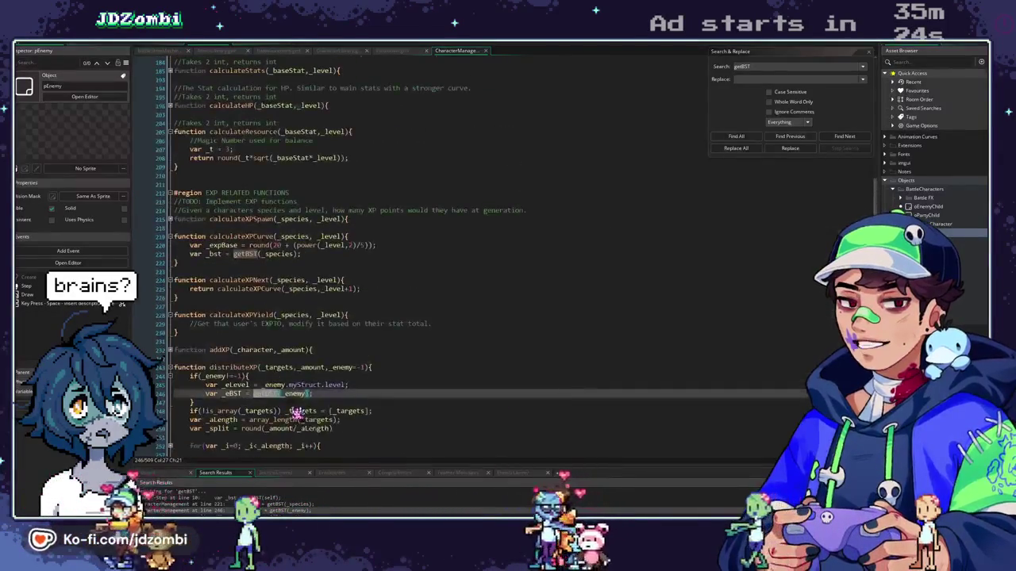
Go from the getBST call on line 221 in calculateXPCurve to getBST's definition
{"action": "left_click", "coordinate": [250, 254]}
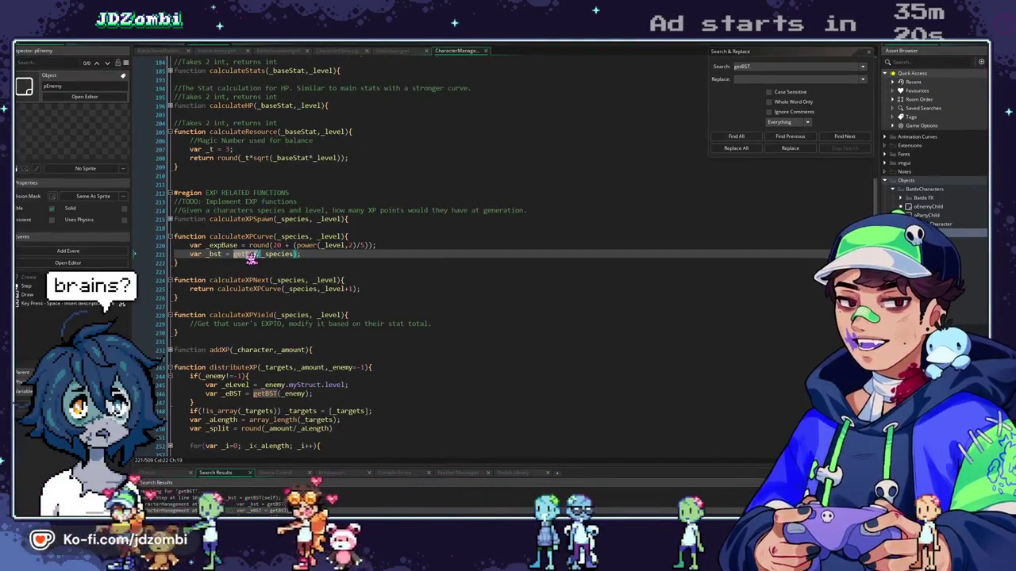
{"action": "scroll", "coordinate": [263, 259], "scroll_direction": "up", "scroll_amount": 4}
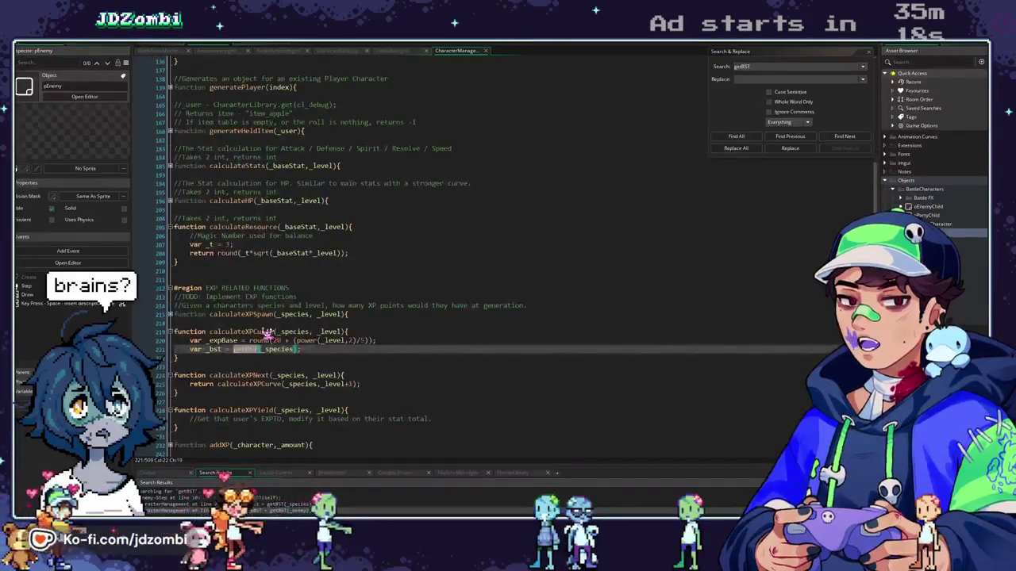
{"action": "middle_click", "coordinate": [243, 354]}
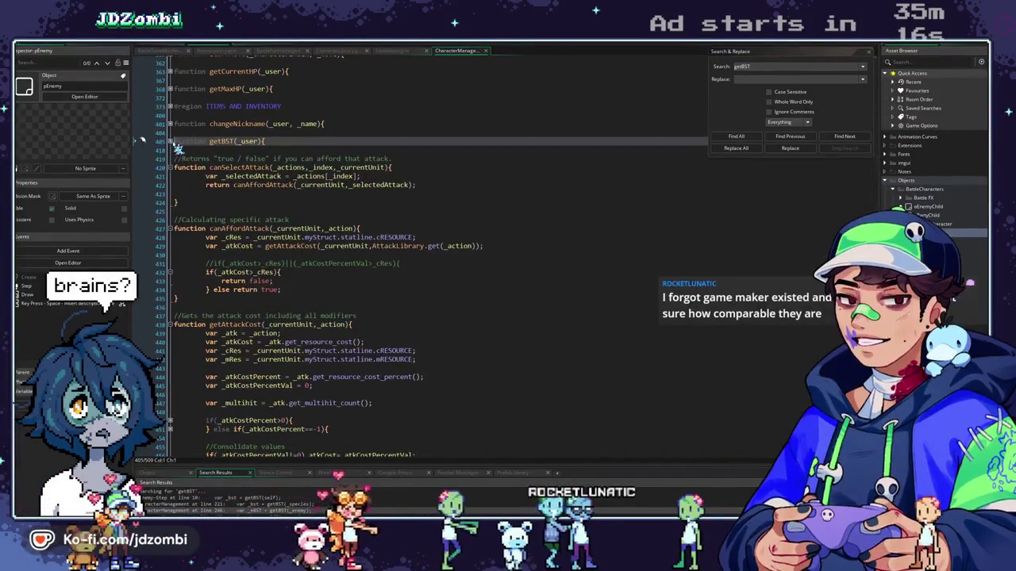
Unfold getBST at line 405 to show it summing the entity's seven base stats
{"action": "left_click", "coordinate": [171, 142]}
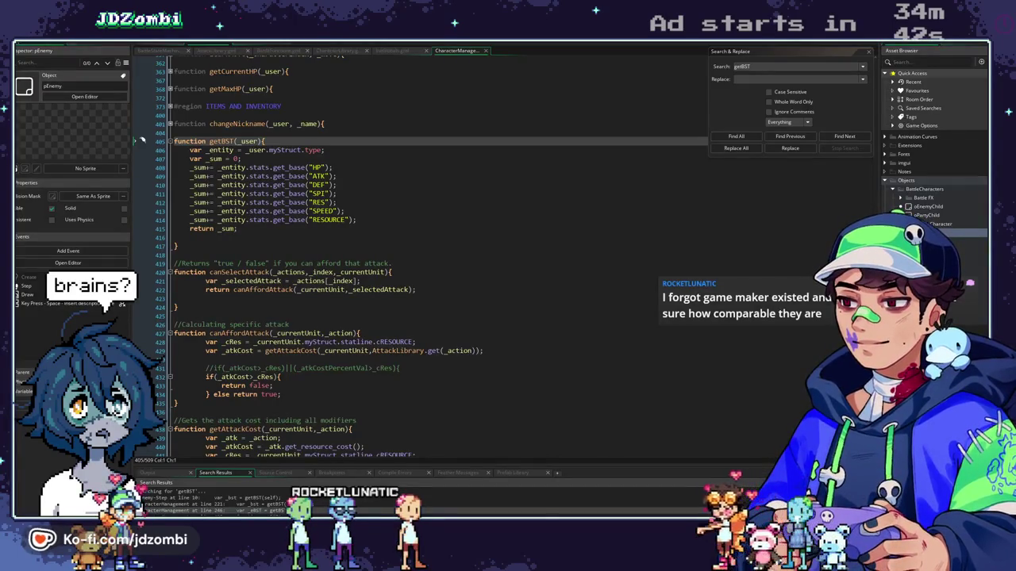
{"action": "scroll", "coordinate": [300, 172], "scroll_direction": "up", "scroll_amount": 2}
Scroll up past changeNickname and highlight the species field of _entity
{"action": "left_click", "coordinate": [300, 171]}
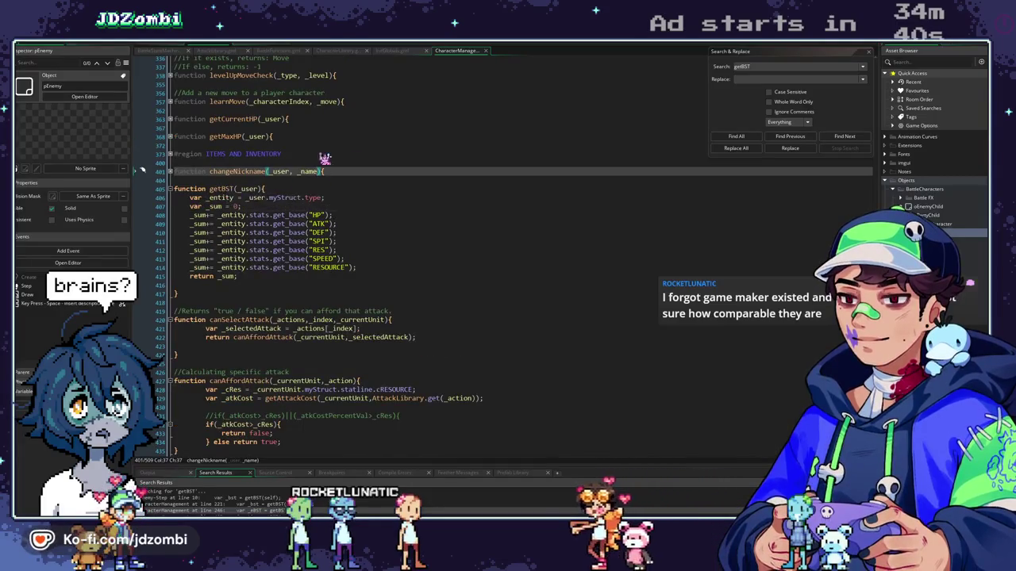
{"action": "scroll", "coordinate": [369, 206], "scroll_direction": "up", "scroll_amount": 10}
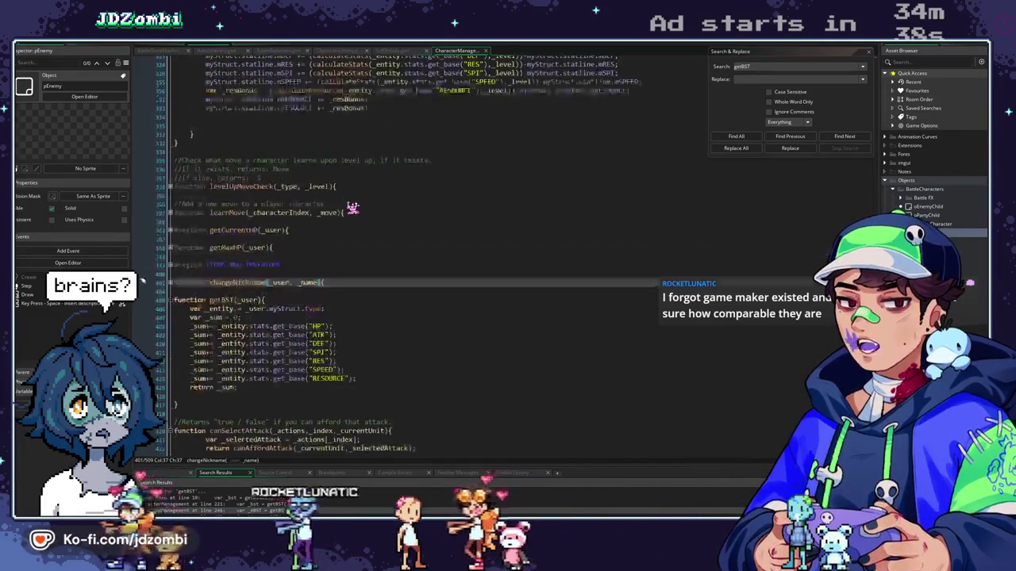
{"action": "scroll", "coordinate": [371, 214], "scroll_direction": "up", "scroll_amount": 20}
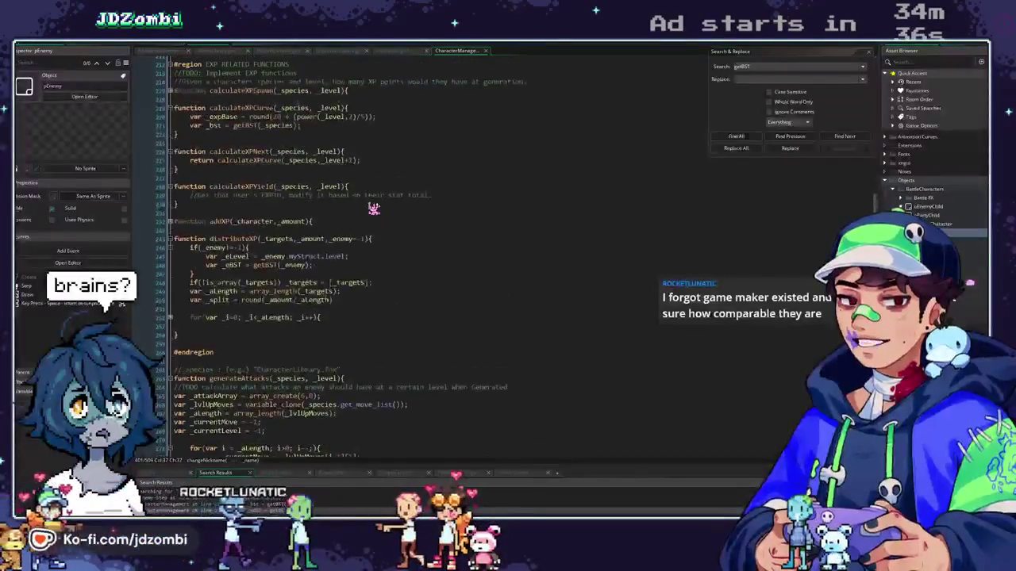
{"action": "scroll", "coordinate": [373, 208], "scroll_direction": "up", "scroll_amount": 20}
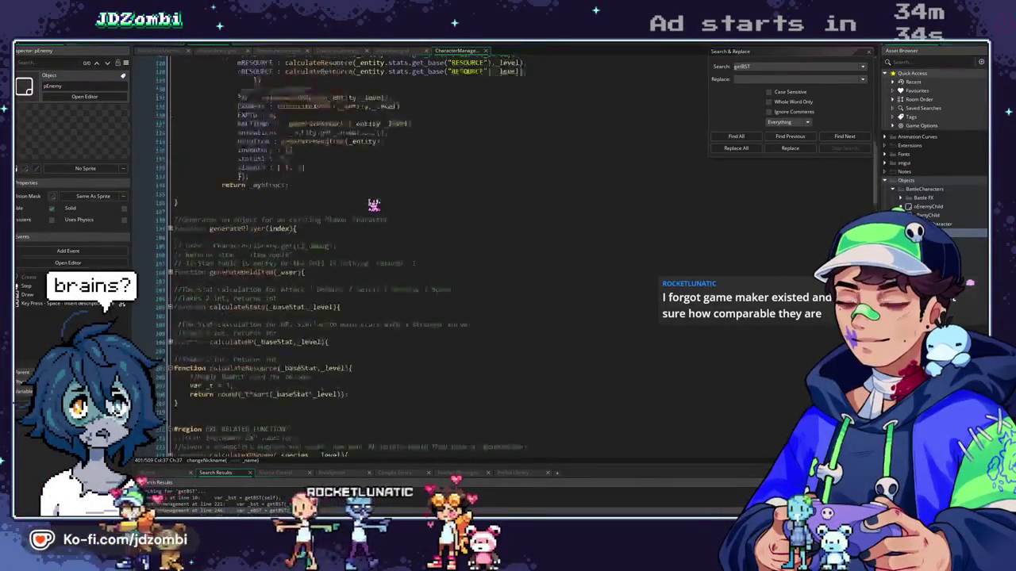
{"action": "scroll", "coordinate": [373, 204], "scroll_direction": "up", "scroll_amount": 10}
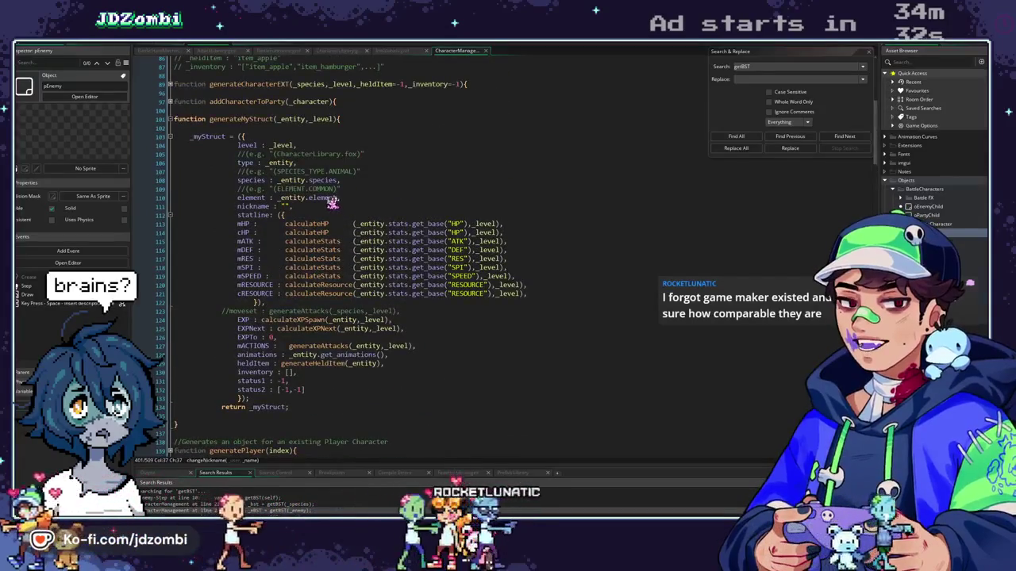
{"action": "double_click", "coordinate": [323, 181]}
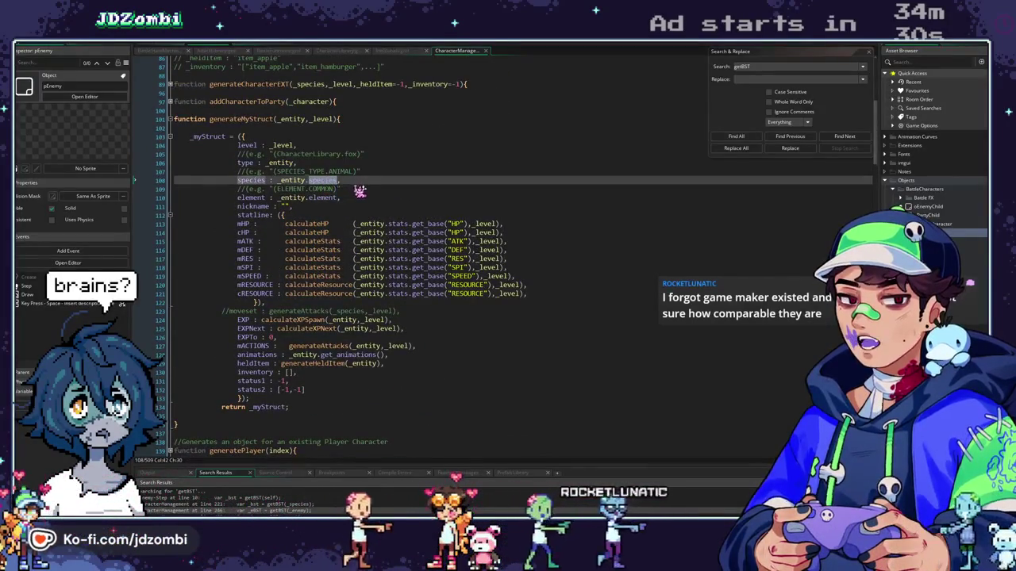
{"action": "scroll", "coordinate": [360, 199], "scroll_direction": "up", "scroll_amount": 3}
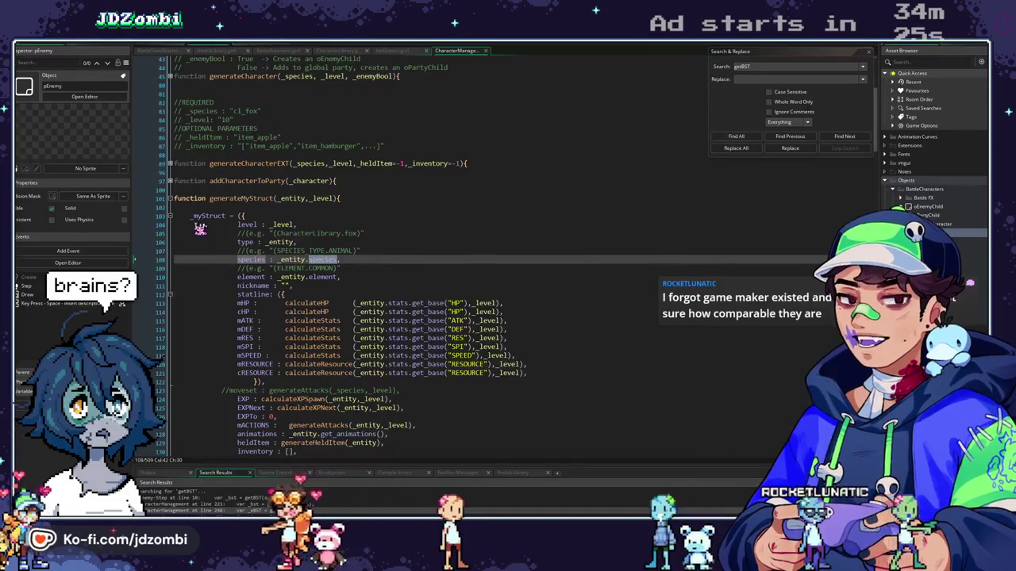
Highlight every use of _entity in generateMyStruct
{"action": "mouse_move", "coordinate": [217, 216]}
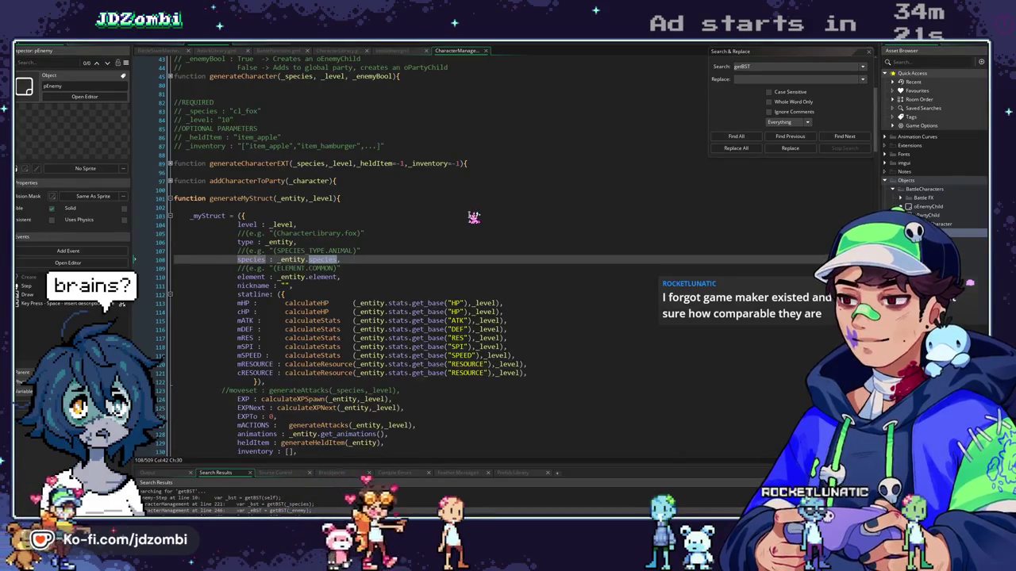
{"action": "scroll", "coordinate": [326, 228], "scroll_direction": "up", "scroll_amount": 7}
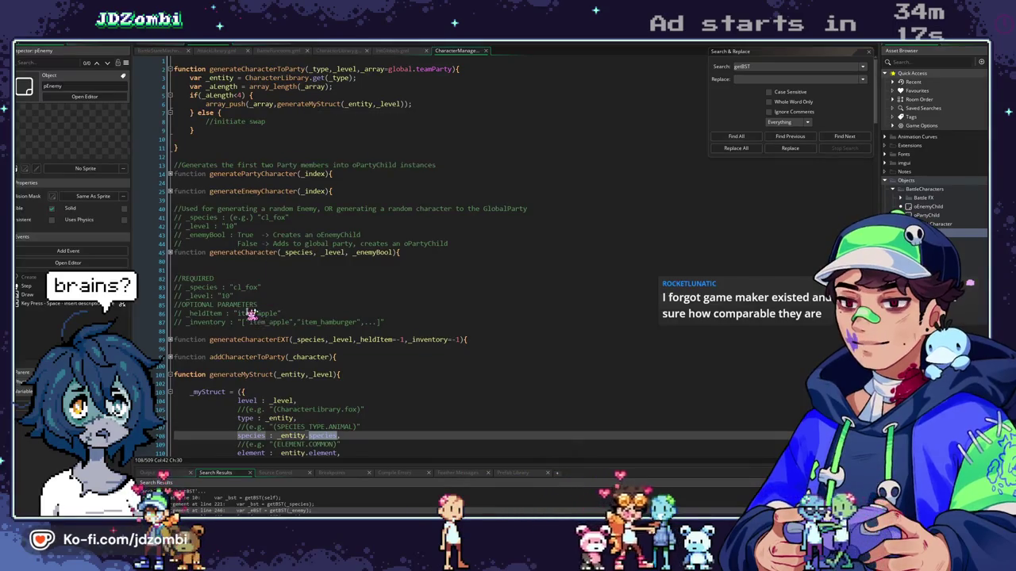
{"action": "scroll", "coordinate": [263, 310], "scroll_direction": "down", "scroll_amount": 3}
{"action": "scroll", "coordinate": [411, 320], "scroll_direction": "down", "scroll_amount": 3}
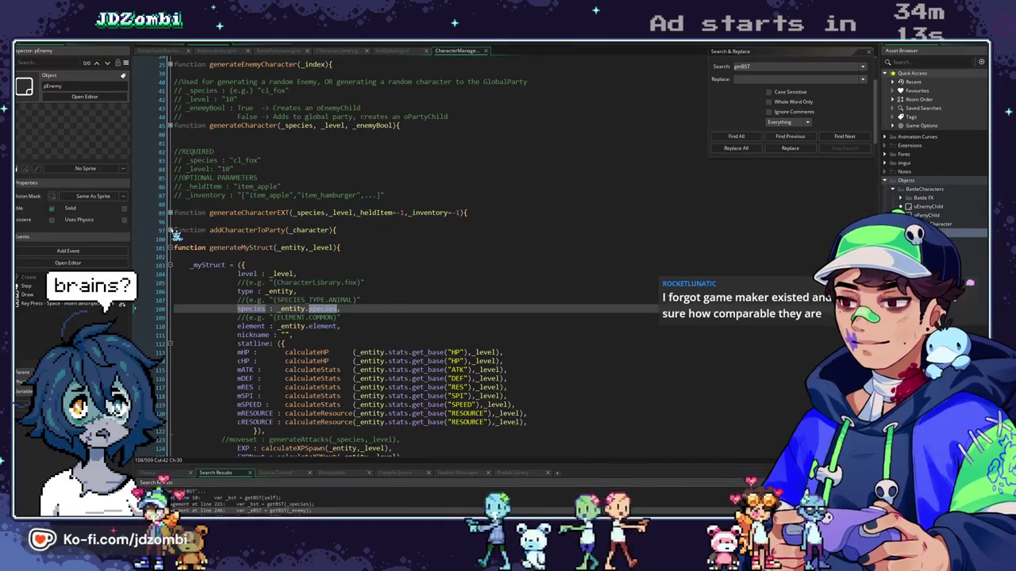
{"action": "double_click", "coordinate": [298, 248]}
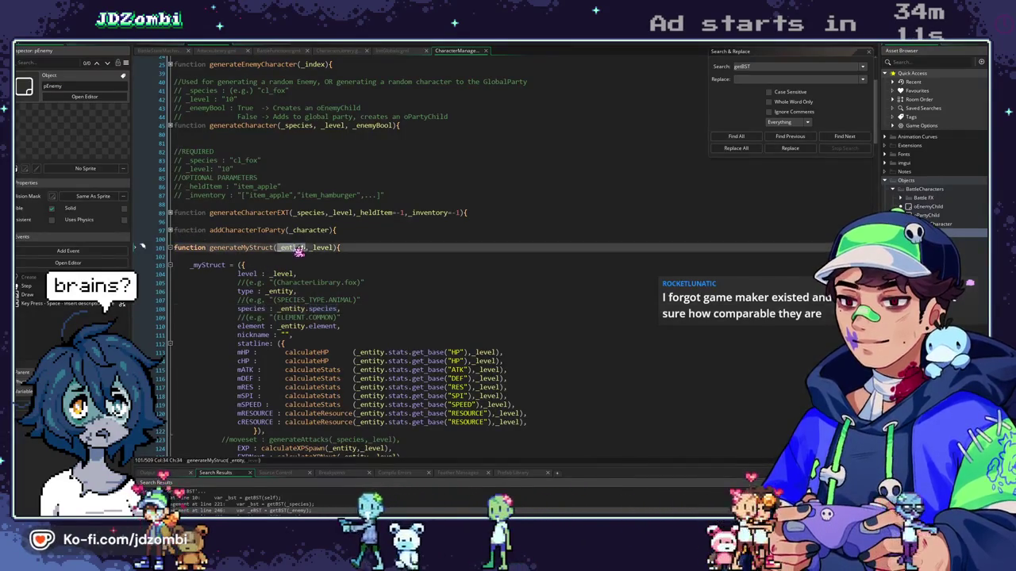
{"action": "scroll", "coordinate": [271, 290], "scroll_direction": "up", "scroll_amount": 6}
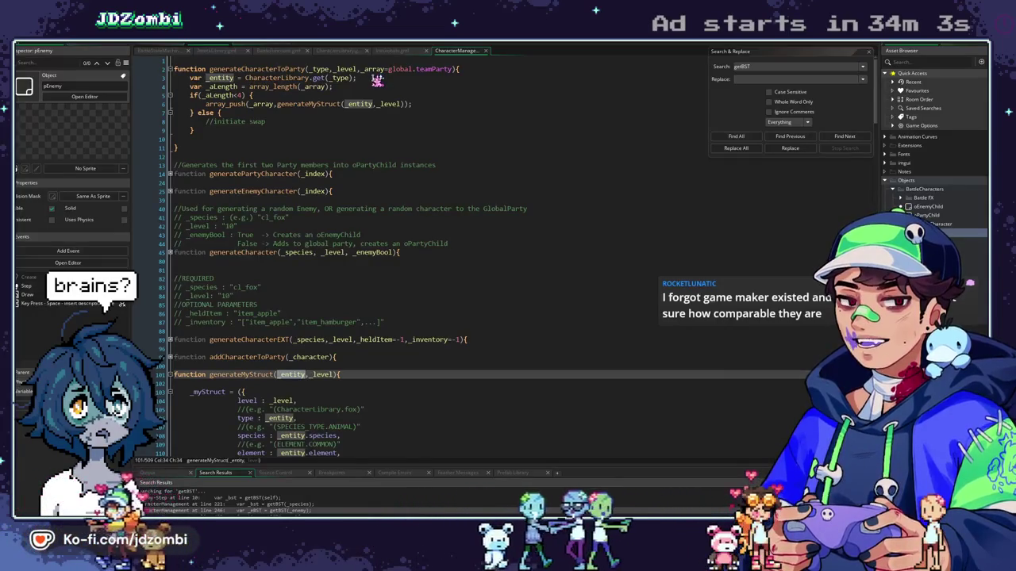
{"action": "scroll", "coordinate": [375, 159], "scroll_direction": "down", "scroll_amount": 7}
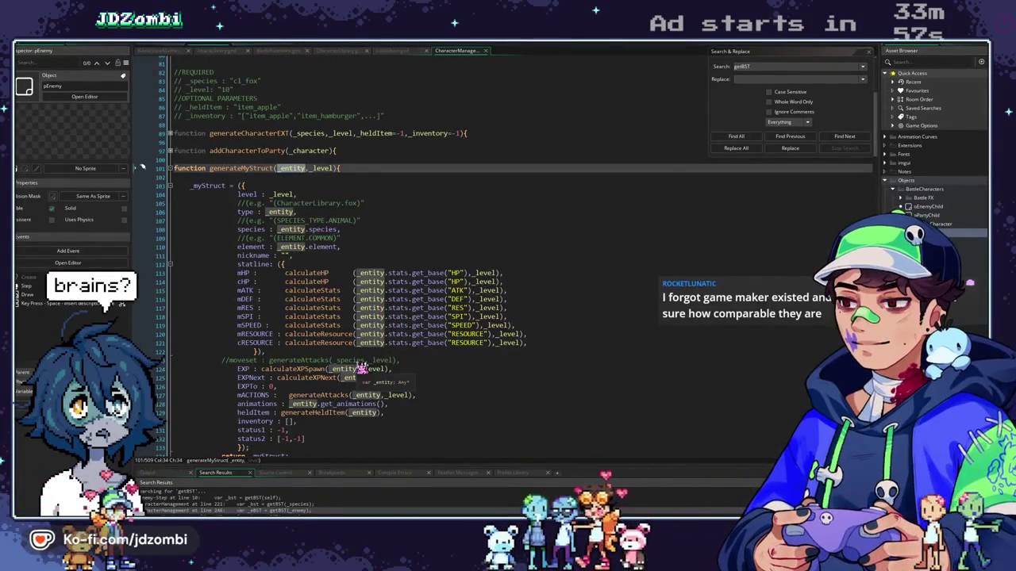
{"action": "scroll", "coordinate": [361, 369], "scroll_direction": "up", "scroll_amount": 2}
{"action": "scroll", "coordinate": [361, 369], "scroll_direction": "down", "scroll_amount": 2}
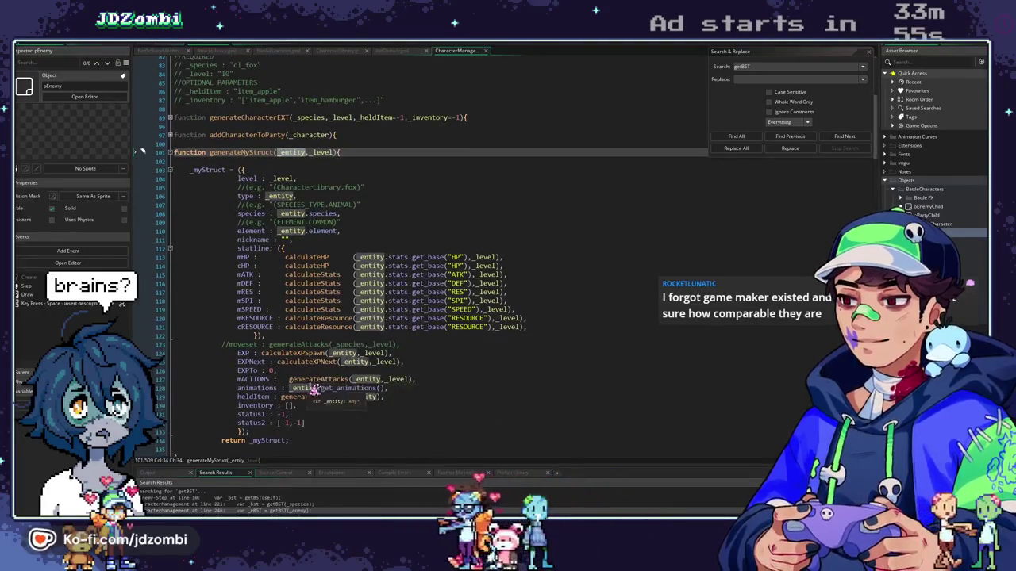
Follow calculateXPNext to calculateXPCurve's definition and place the caret after _species in getBST
{"action": "middle_click", "coordinate": [319, 362]}
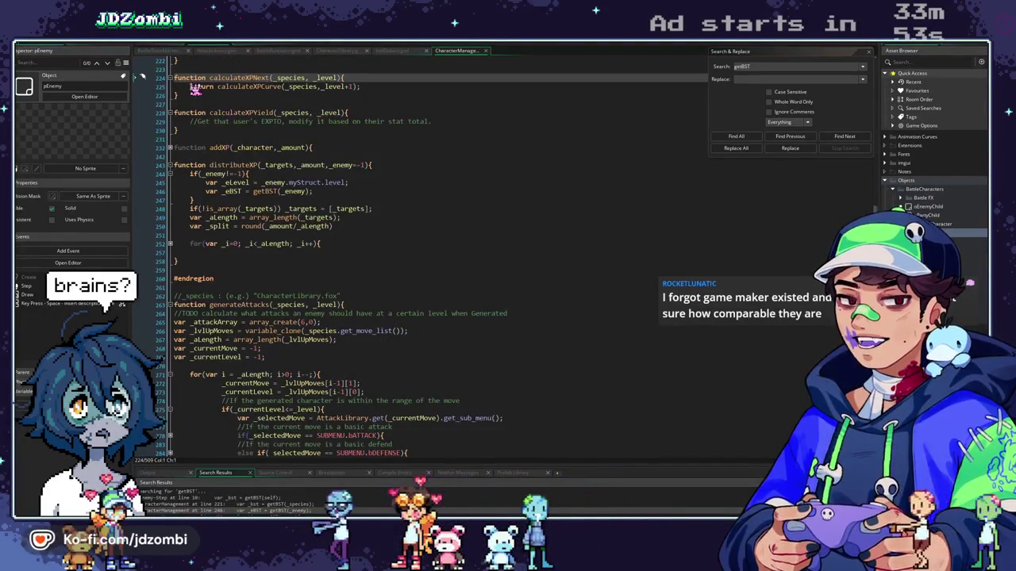
{"action": "middle_click", "coordinate": [254, 85]}
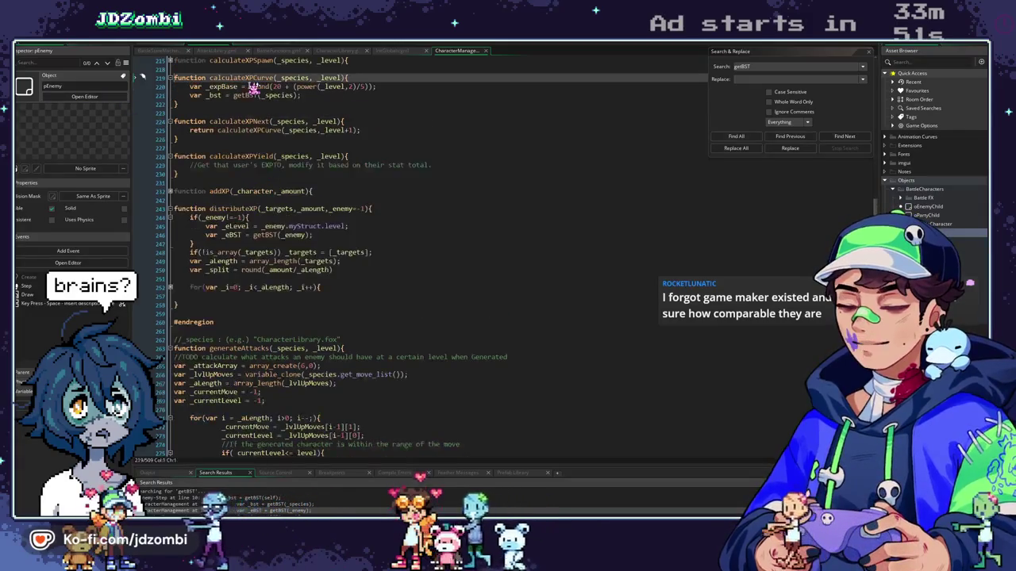
{"action": "scroll", "coordinate": [300, 120], "scroll_direction": "up", "scroll_amount": 2}
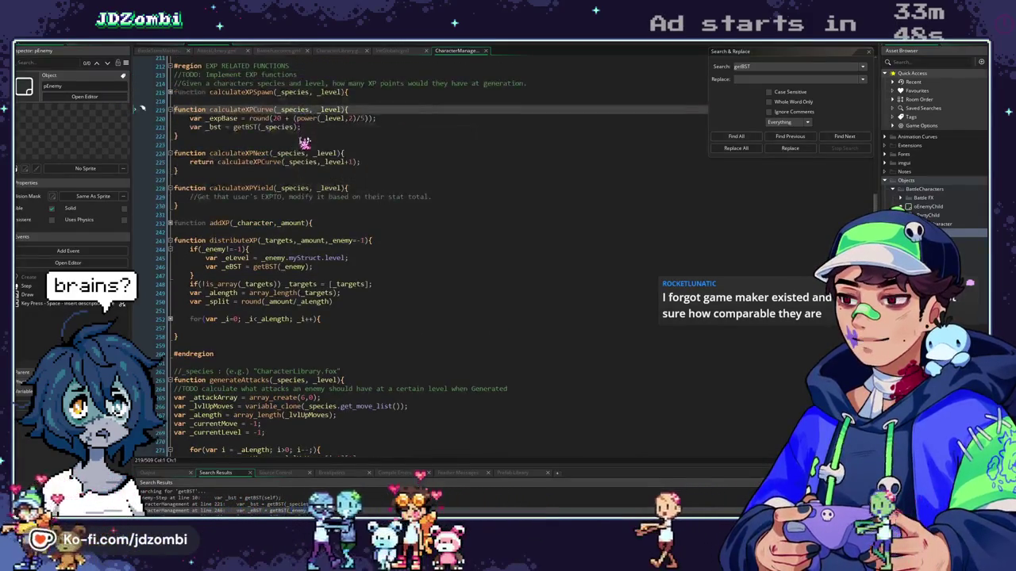
{"action": "left_click", "coordinate": [294, 127]}
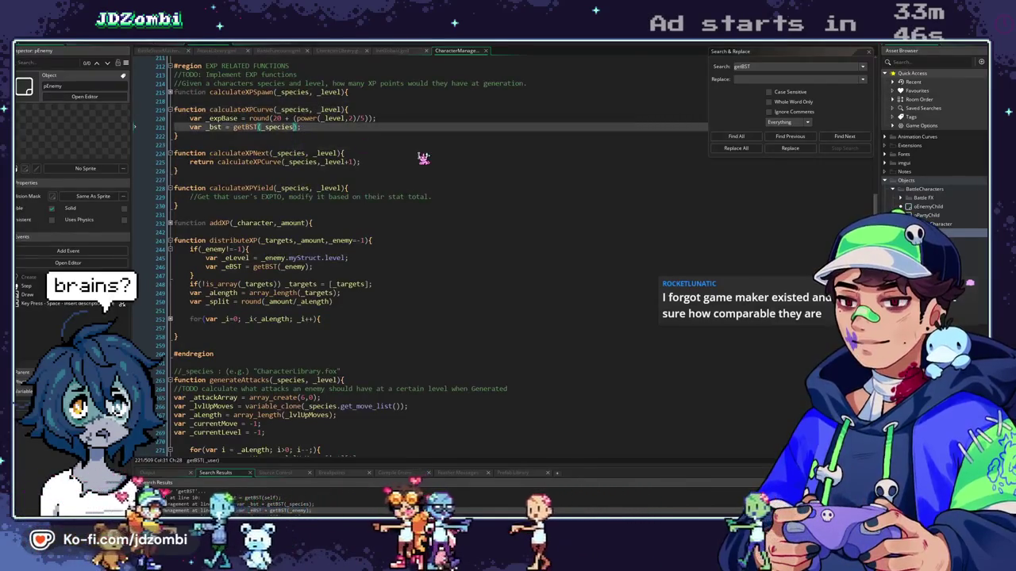
Change getBST(_species) to getBST(_species.type), then open CharacterData with F12
{"action": "type", "text": ".type"}
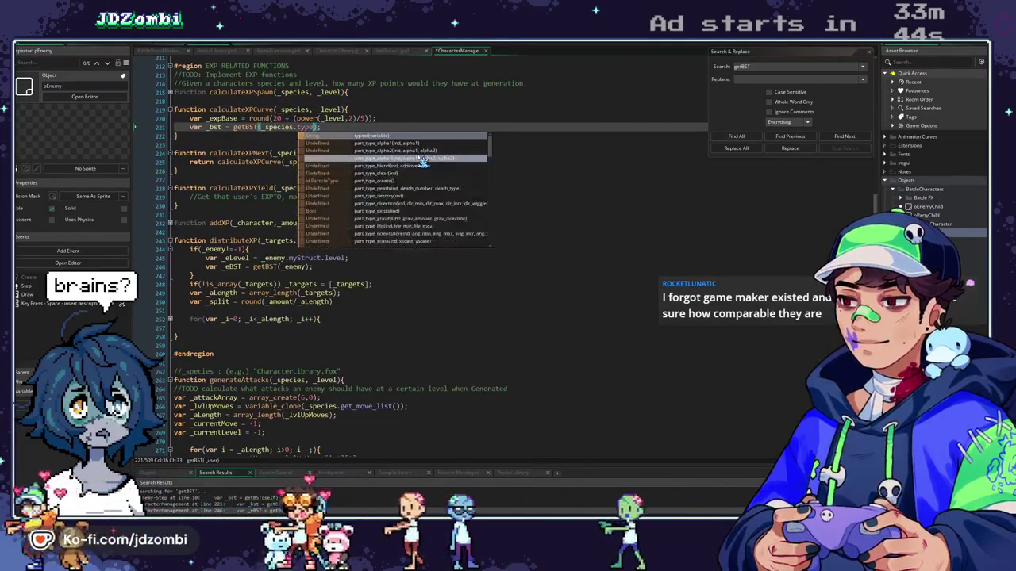
{"action": "key", "text": "BackSpace"}
{"action": "key", "text": "BackSpace"}
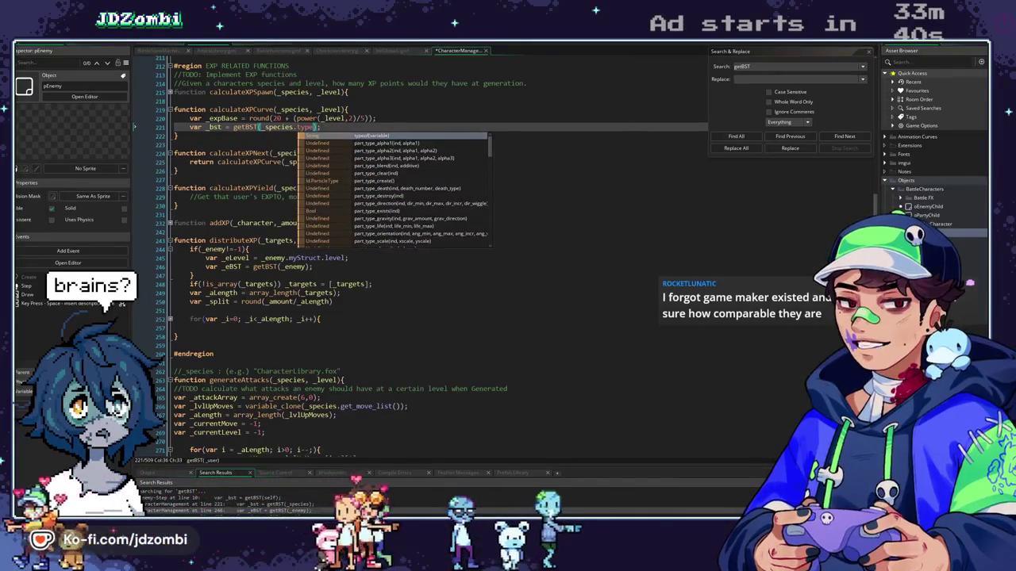
{"action": "key", "text": "Escape"}
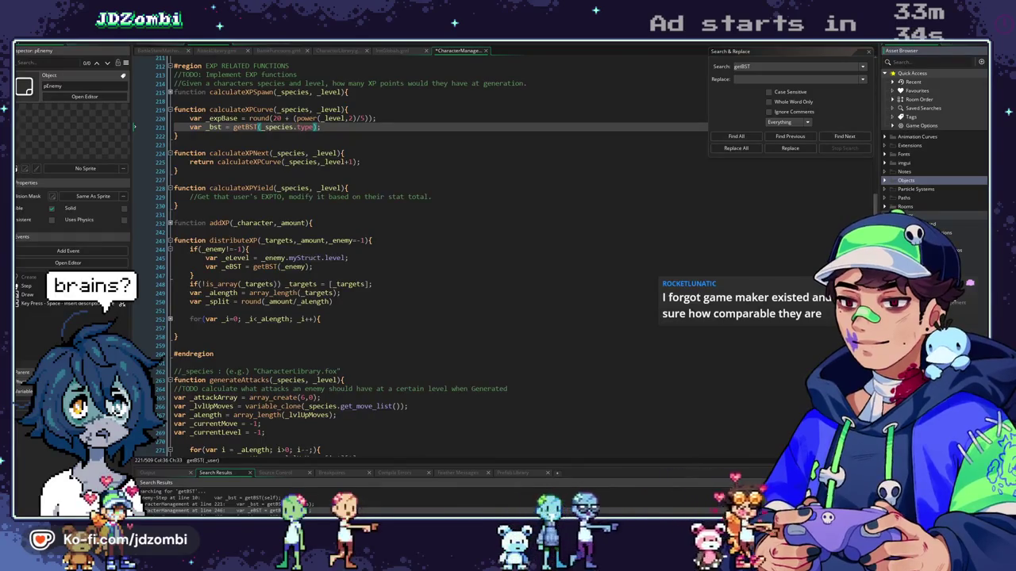
{"action": "key", "text": "F12"}
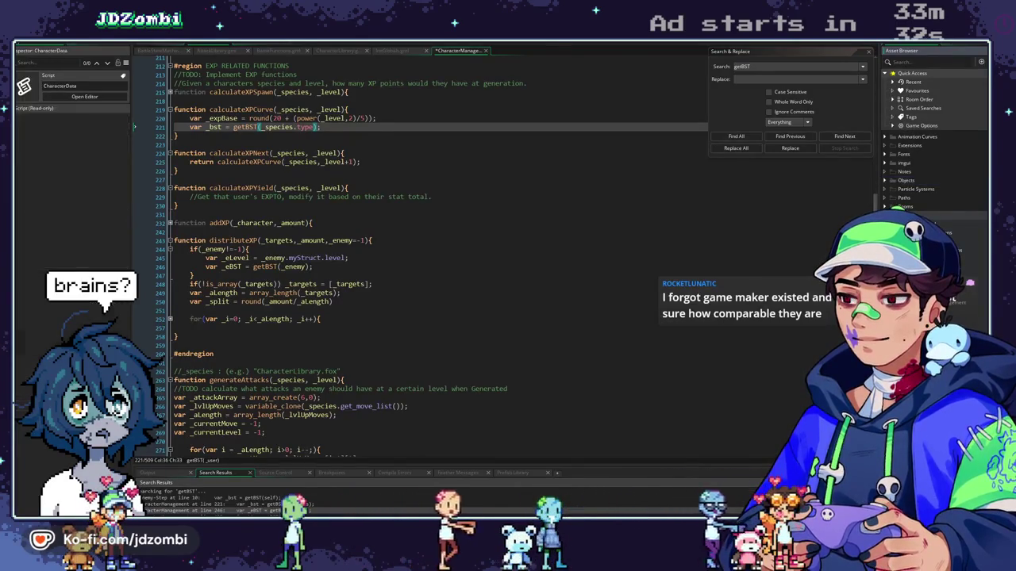
{"action": "scroll", "coordinate": [208, 175], "scroll_direction": "down", "scroll_amount": 20}
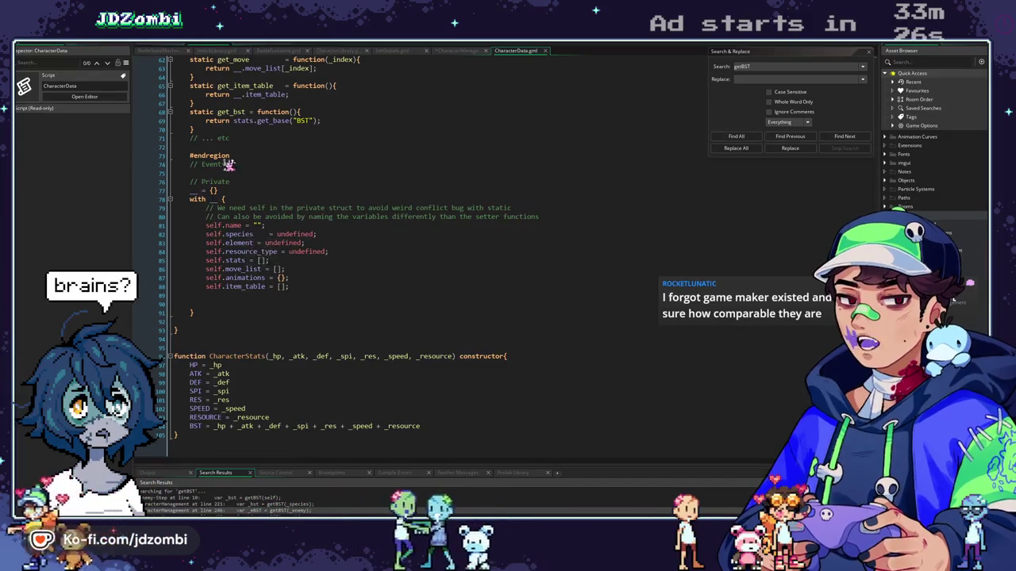
Switch from the CharacterData script to the CharacterManagement script tab
{"action": "left_click", "coordinate": [158, 48]}
{"action": "left_click", "coordinate": [159, 49]}
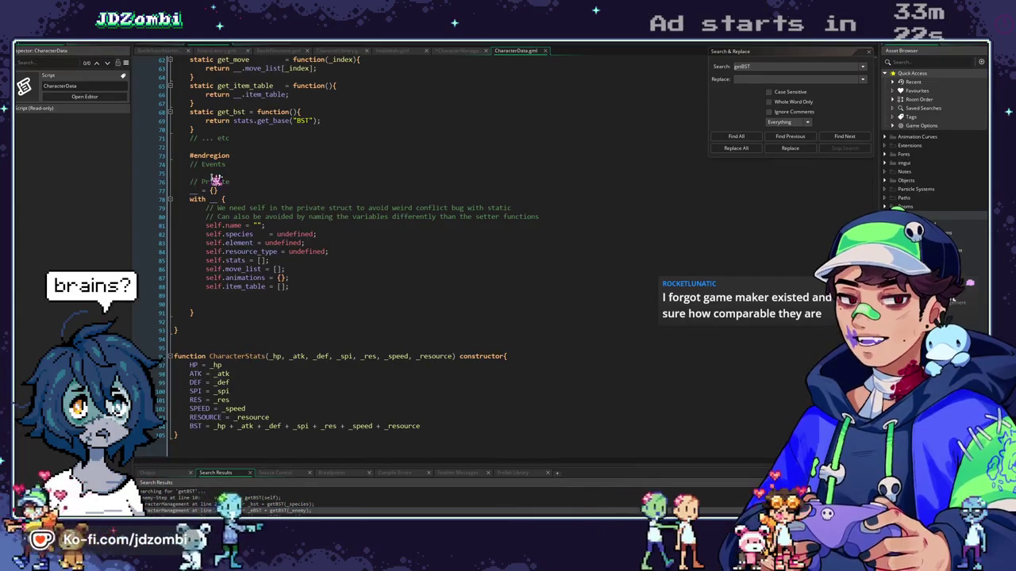
{"action": "left_click", "coordinate": [172, 49]}
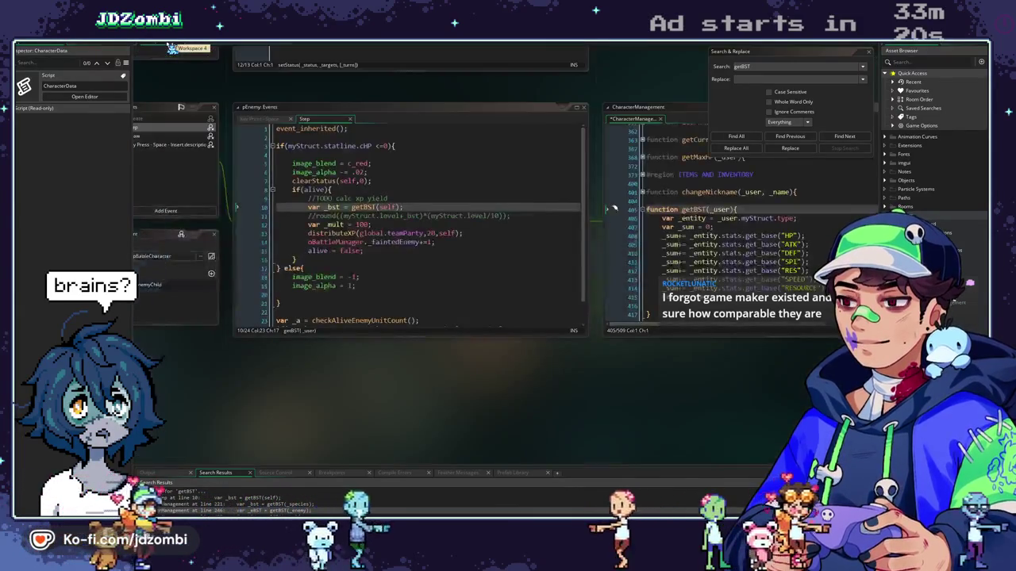
{"action": "left_click", "coordinate": [267, 46]}
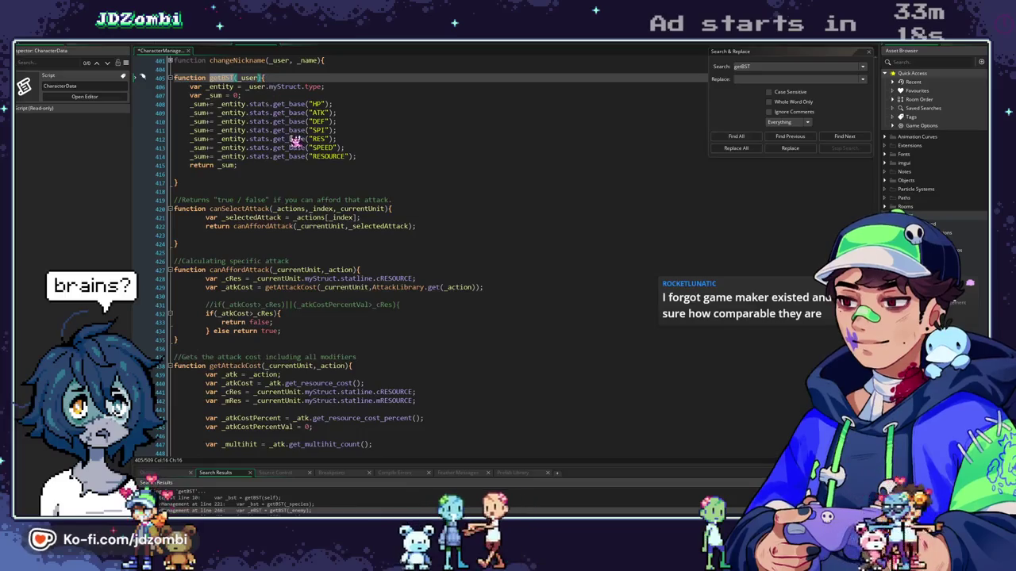
{"action": "scroll", "coordinate": [294, 155], "scroll_direction": "up", "scroll_amount": 2}
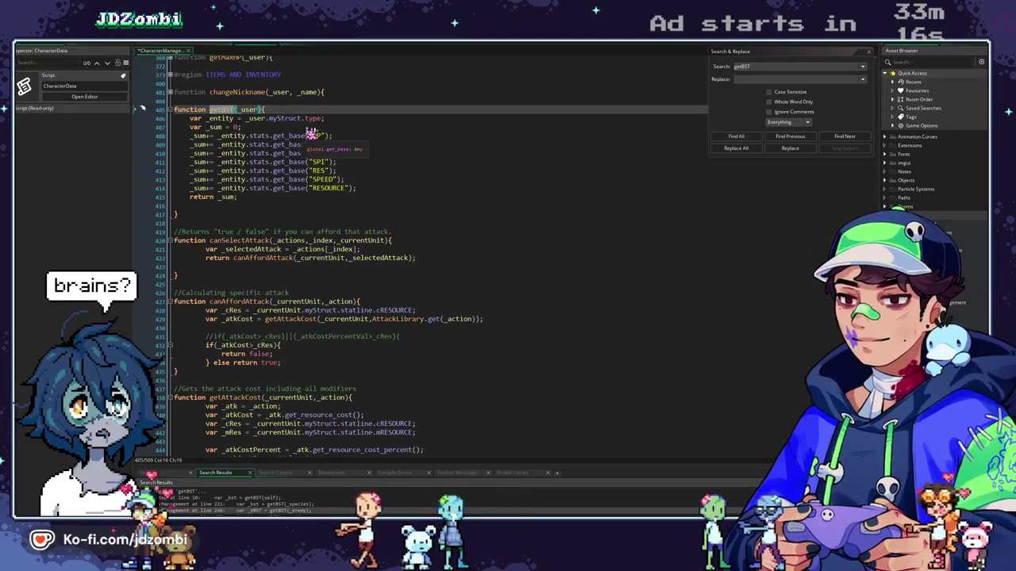
Select the getBST function name in CharacterManagement, then return to CharacterData
{"action": "left_click", "coordinate": [324, 119]}
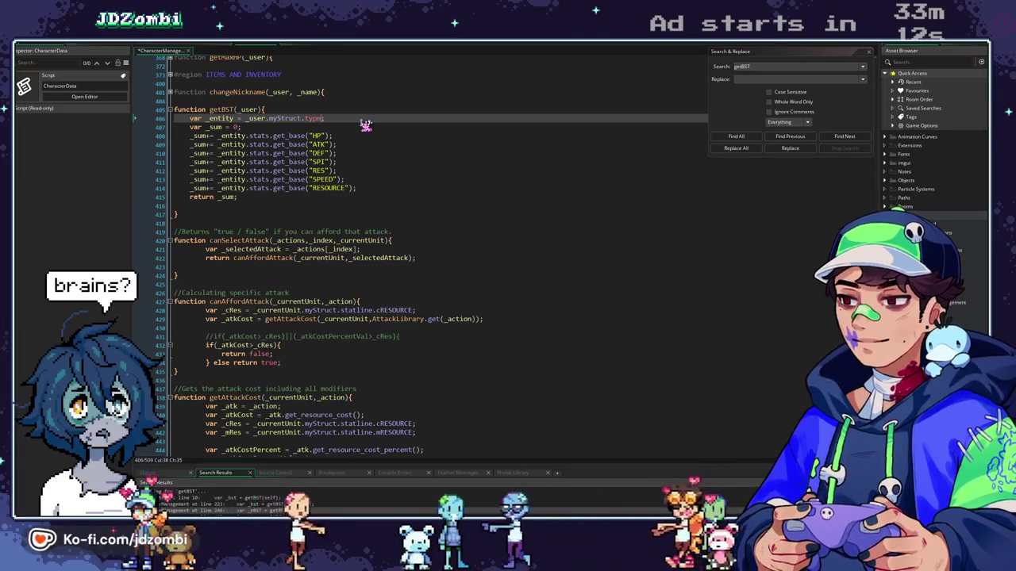
{"action": "scroll", "coordinate": [339, 128], "scroll_direction": "up", "scroll_amount": 2}
{"action": "scroll", "coordinate": [339, 128], "scroll_direction": "up", "scroll_amount": 1}
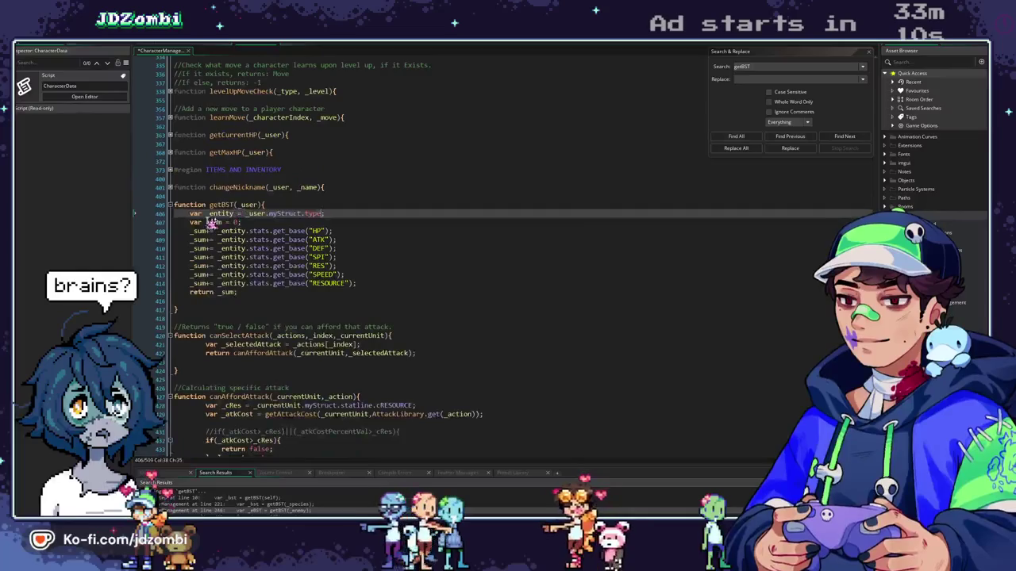
{"action": "double_click", "coordinate": [223, 204]}
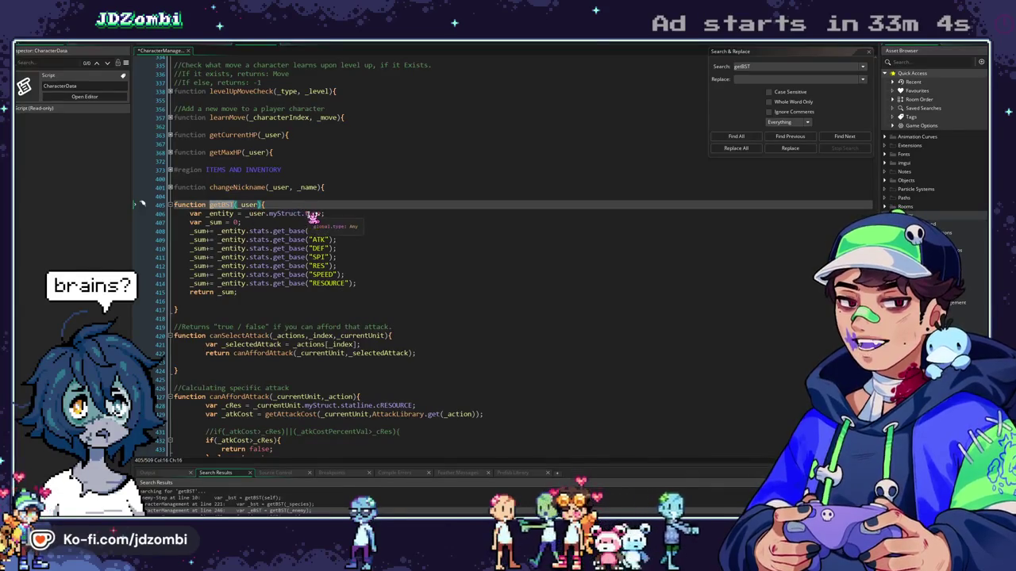
{"action": "scroll", "coordinate": [310, 219], "scroll_direction": "up", "scroll_amount": 5}
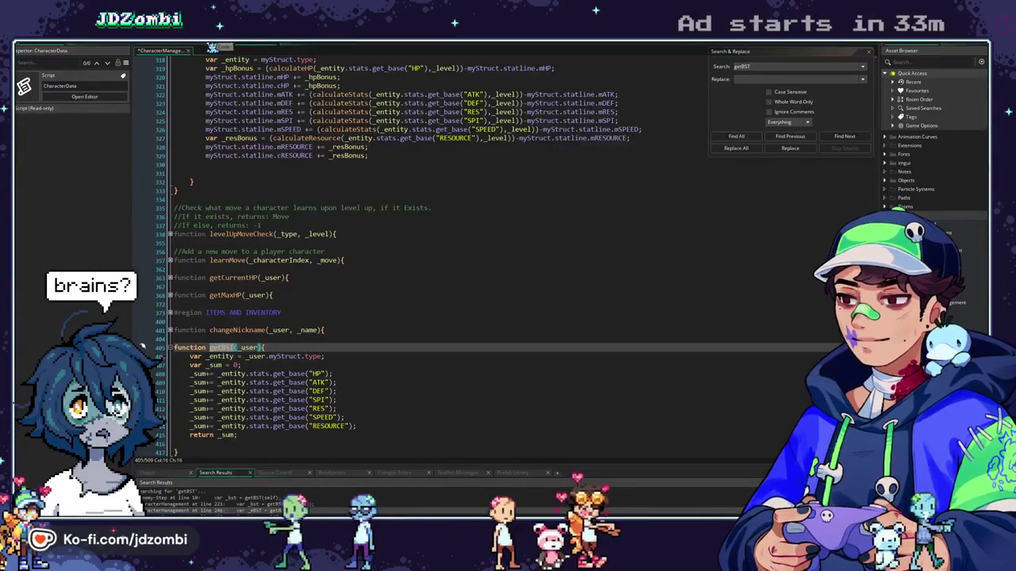
{"action": "left_click", "coordinate": [244, 48]}
Select the get_bst getter name on line 68 of CharacterData
{"action": "left_click", "coordinate": [457, 50]}
{"action": "left_click", "coordinate": [516, 50]}
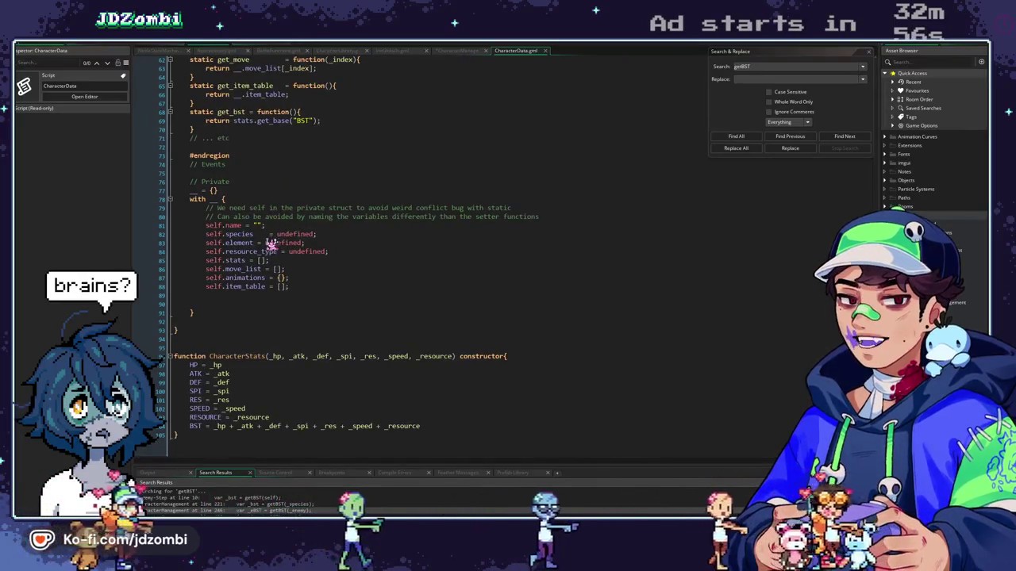
{"action": "scroll", "coordinate": [278, 340], "scroll_direction": "up", "scroll_amount": 4}
{"action": "scroll", "coordinate": [280, 340], "scroll_direction": "up", "scroll_amount": 7}
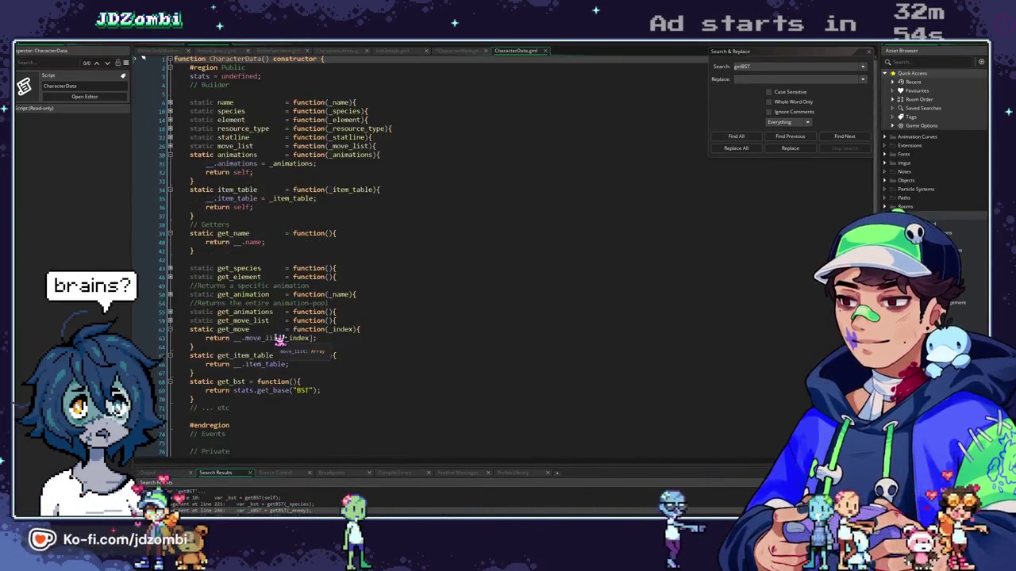
{"action": "left_click", "coordinate": [294, 270]}
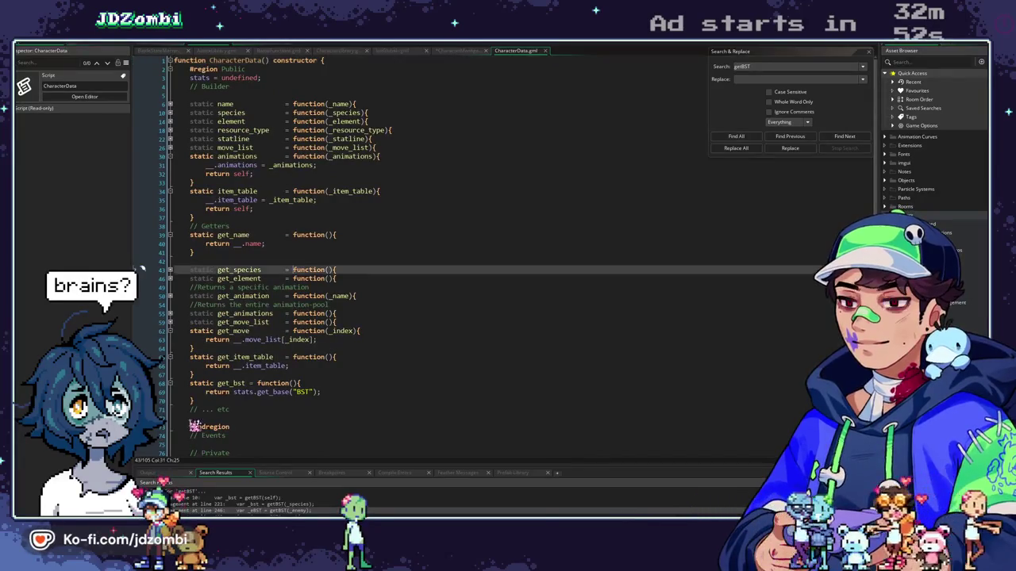
{"action": "double_click", "coordinate": [233, 385]}
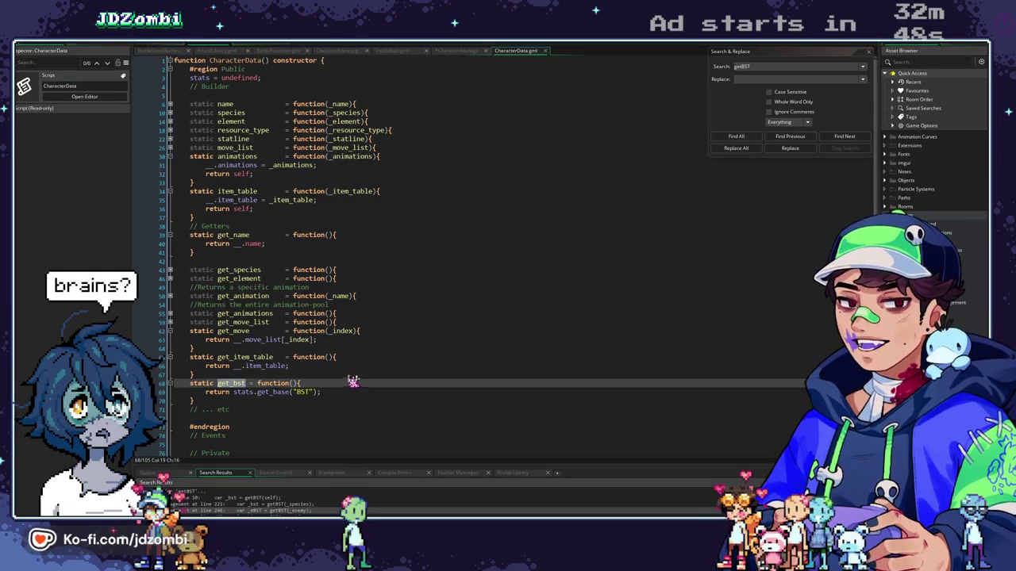
Jump to the getBST definition in CharacterManagement and fold its body shut
{"action": "scroll", "coordinate": [349, 377], "scroll_direction": "down", "scroll_amount": 3}
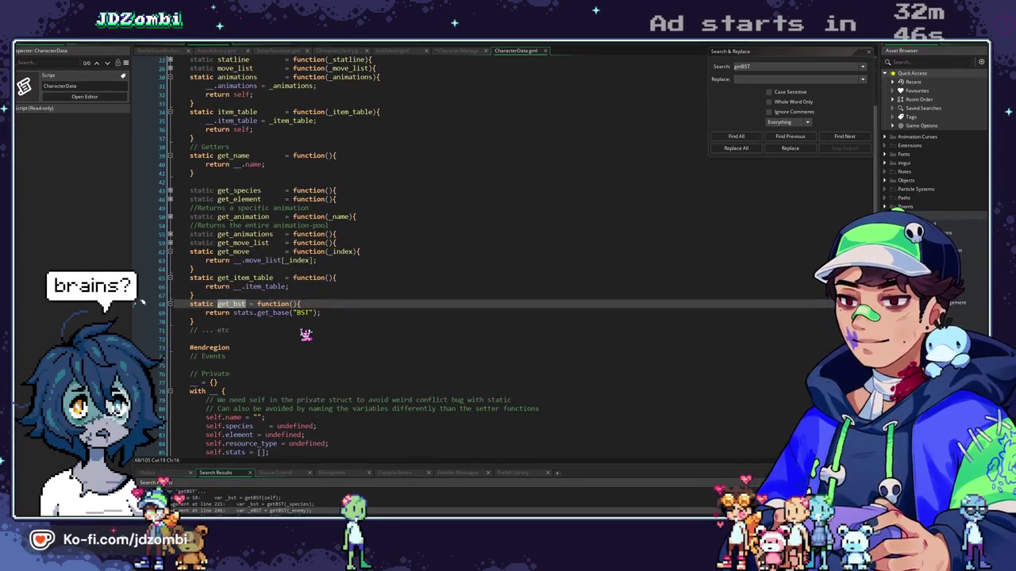
{"action": "scroll", "coordinate": [306, 334], "scroll_direction": "down", "scroll_amount": 7}
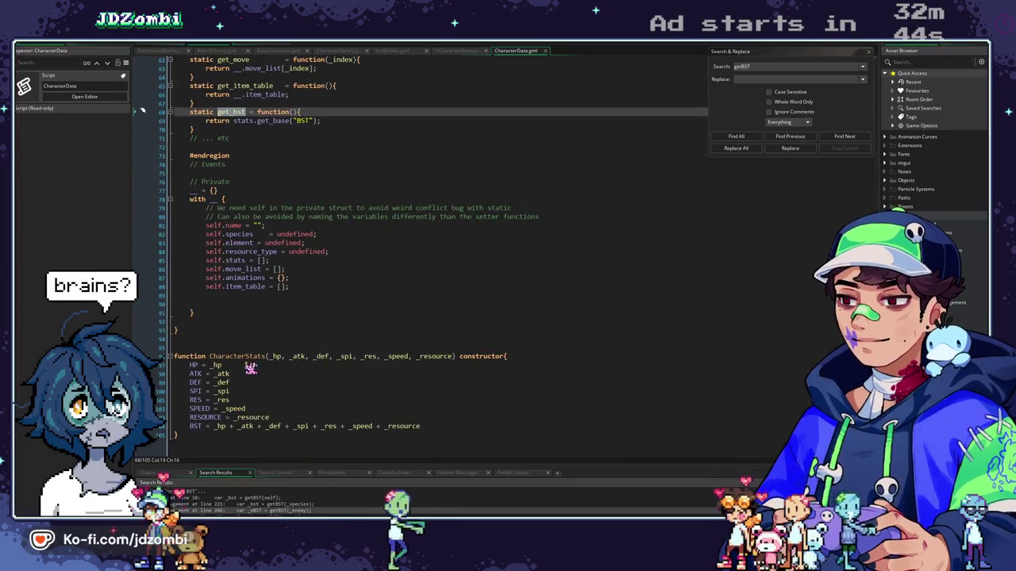
{"action": "scroll", "coordinate": [279, 201], "scroll_direction": "up", "scroll_amount": 3}
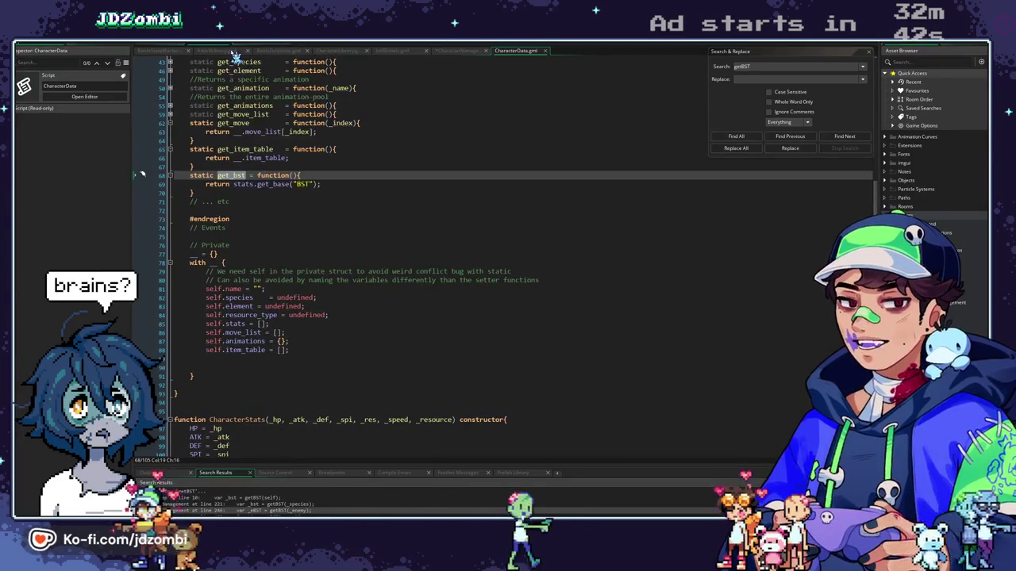
{"action": "key", "text": "ctrl+Tab"}
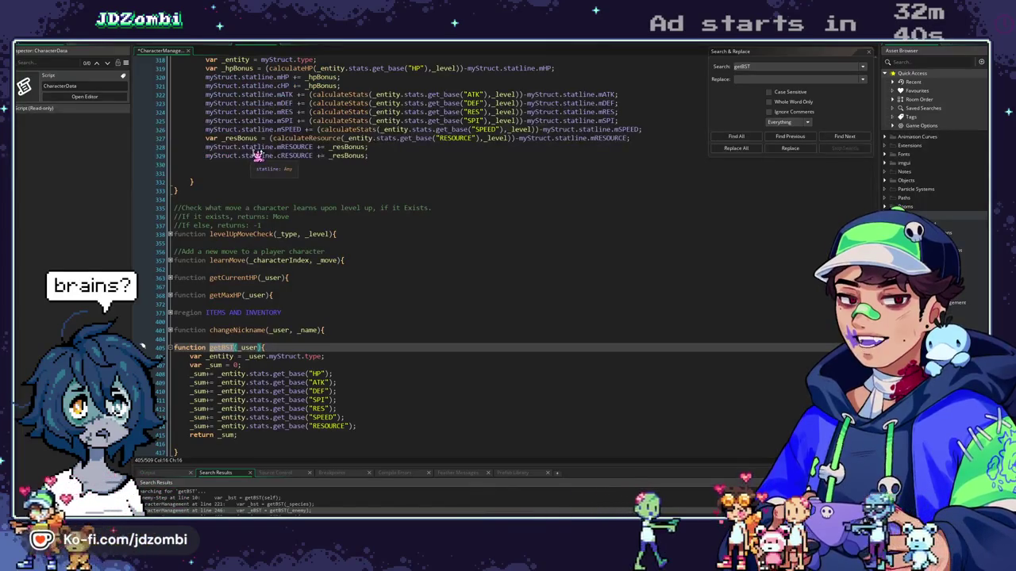
{"action": "left_click", "coordinate": [169, 349]}
Scroll through CharacterManagement, jump to get_bst, then return to calculateXPCurve
{"action": "scroll", "coordinate": [169, 349], "scroll_direction": "down", "scroll_amount": 6}
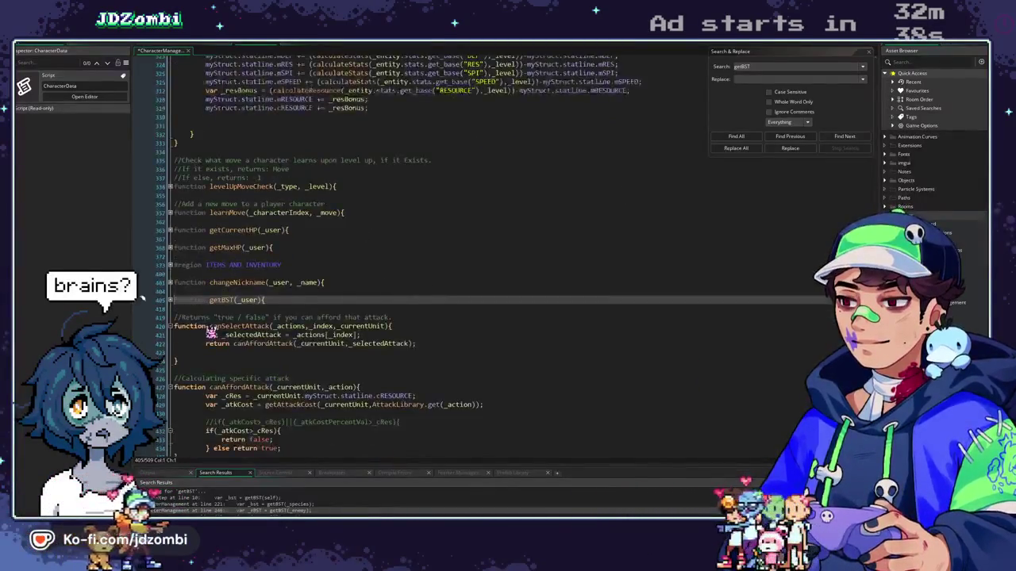
{"action": "scroll", "coordinate": [211, 320], "scroll_direction": "down", "scroll_amount": 11}
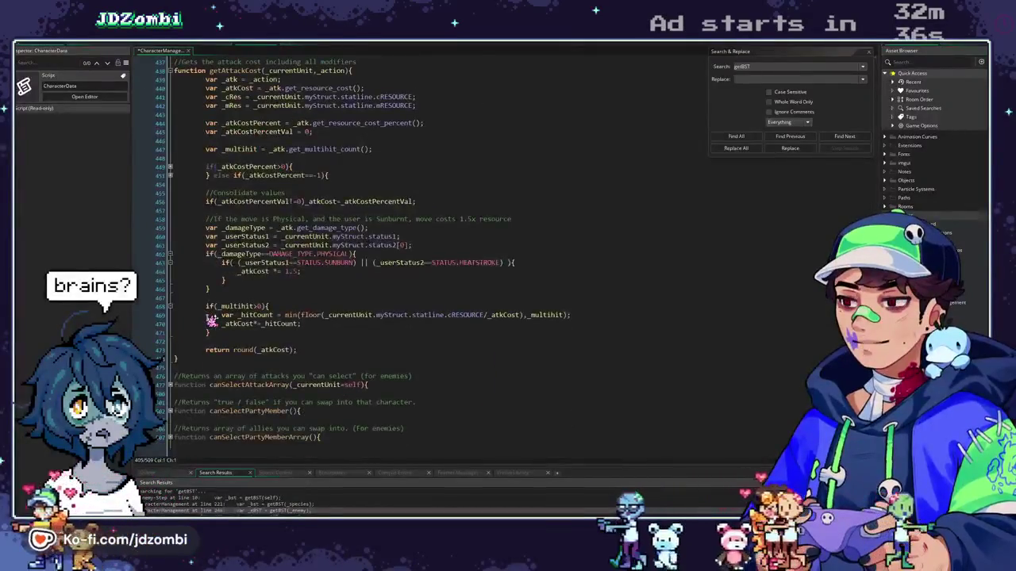
{"action": "scroll", "coordinate": [211, 320], "scroll_direction": "up", "scroll_amount": 12}
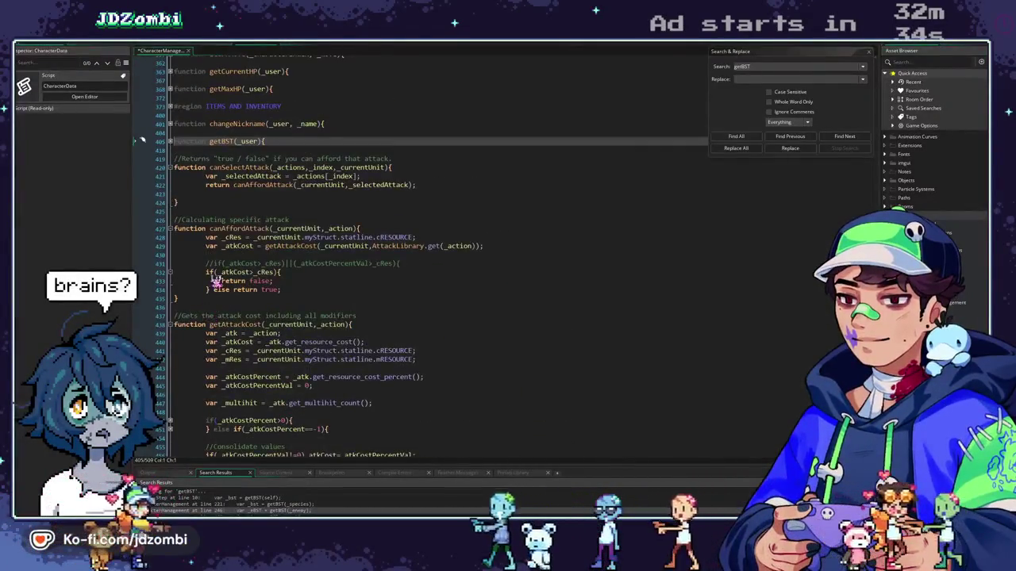
{"action": "scroll", "coordinate": [217, 259], "scroll_direction": "up", "scroll_amount": 3}
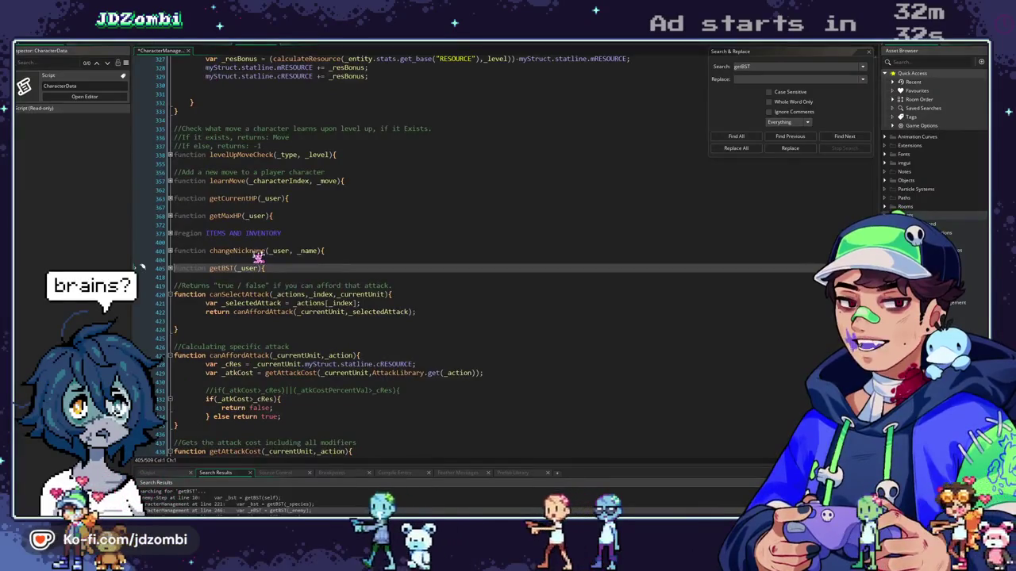
{"action": "scroll", "coordinate": [262, 258], "scroll_direction": "up", "scroll_amount": 15}
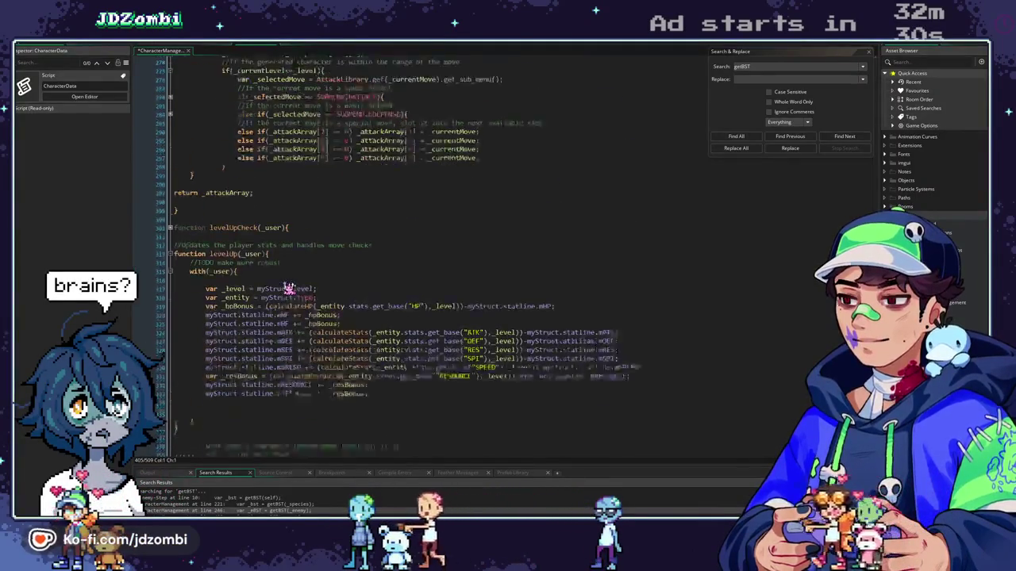
{"action": "scroll", "coordinate": [291, 285], "scroll_direction": "down", "scroll_amount": 20}
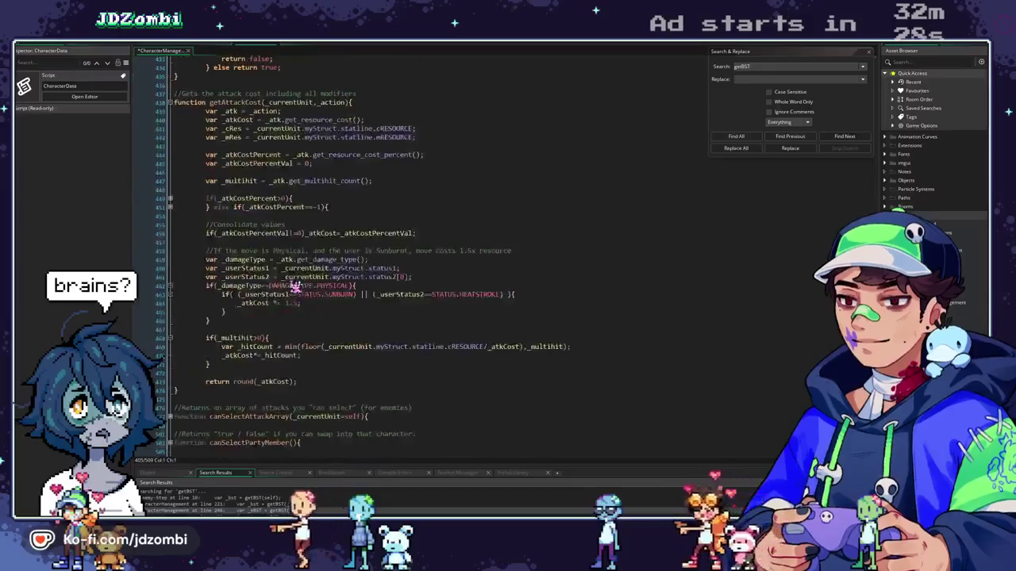
{"action": "scroll", "coordinate": [295, 285], "scroll_direction": "up", "scroll_amount": 2}
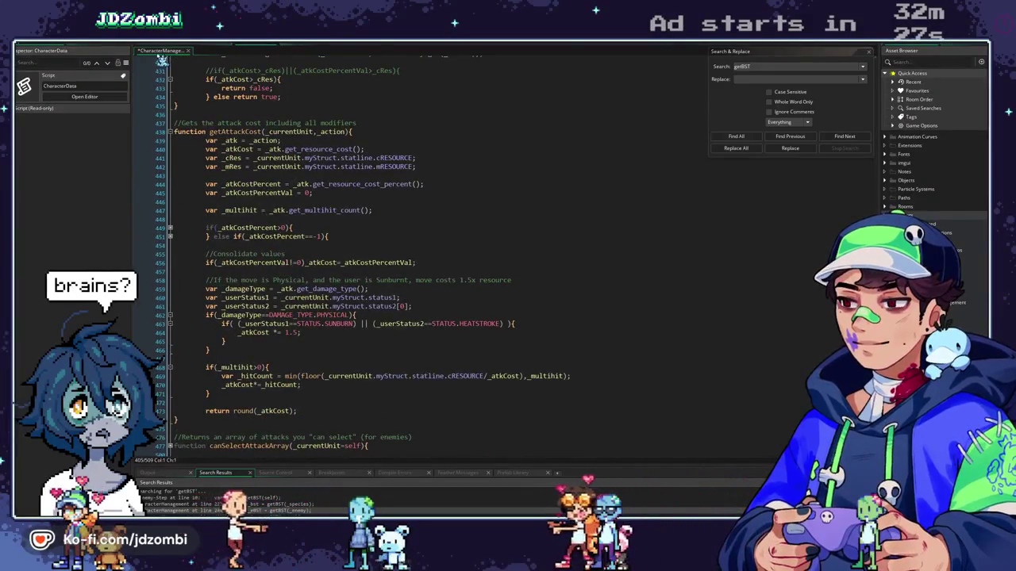
{"action": "key", "text": "alt+Left"}
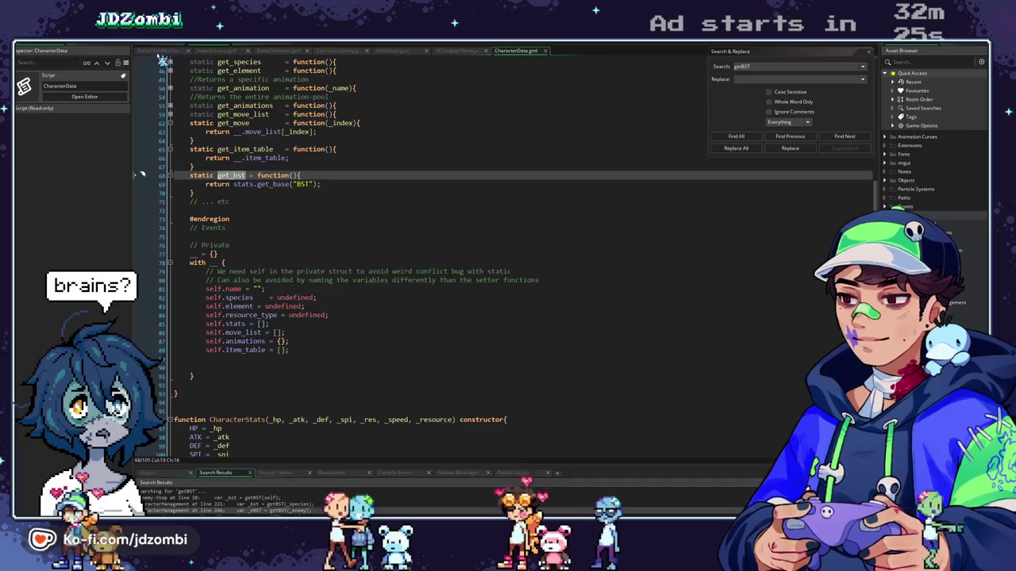
{"action": "left_click", "coordinate": [465, 50]}
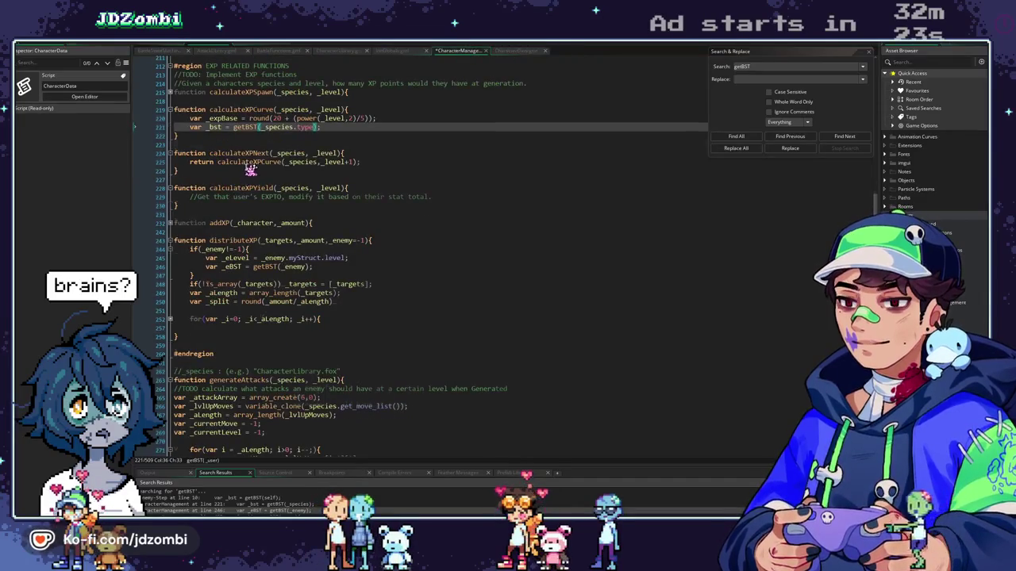
Set _bst to '_species.get_bst();' and save the CharacterManagement script
{"action": "scroll", "coordinate": [250, 168], "scroll_direction": "up", "scroll_amount": 2}
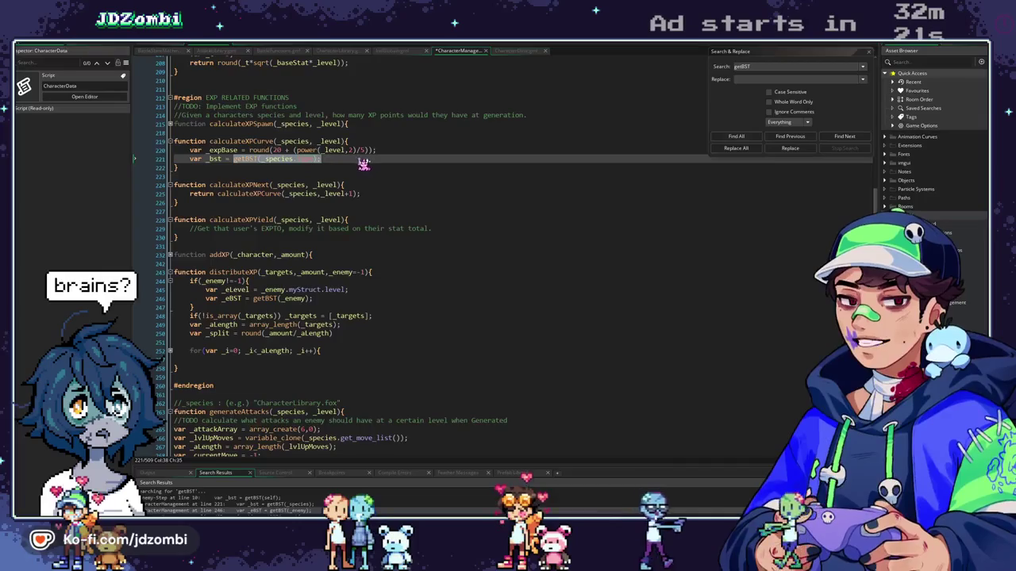
{"action": "type", "text": "_sp"}
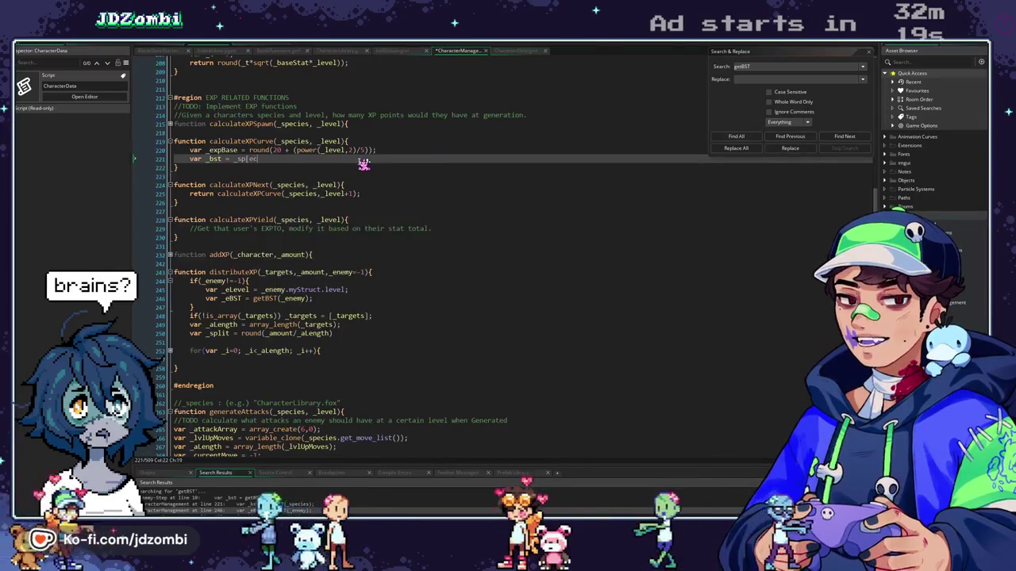
{"action": "type", "text": "ecies."}
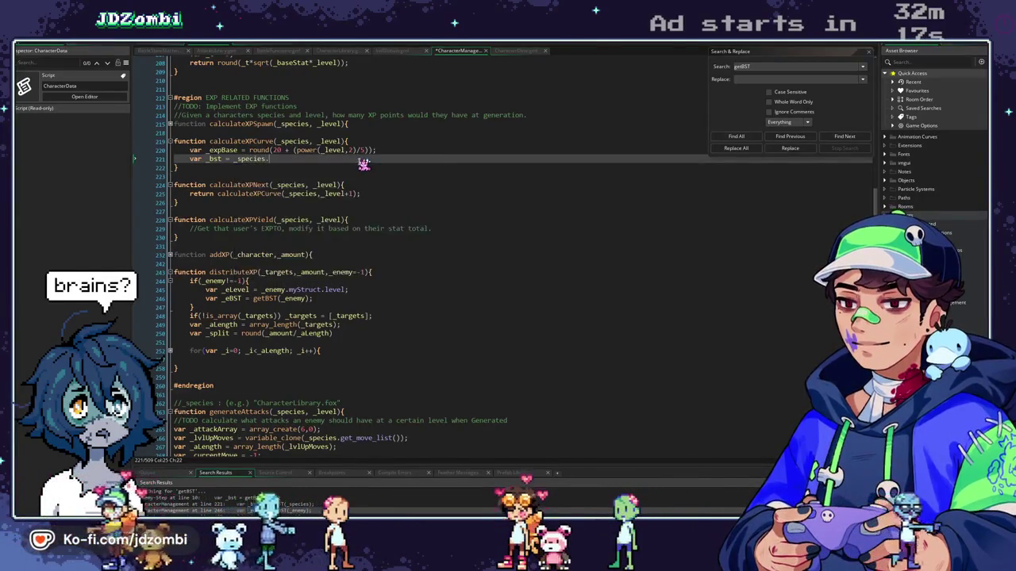
{"action": "type", "text": "get_bst();"}
{"action": "key", "text": "ctrl+s"}
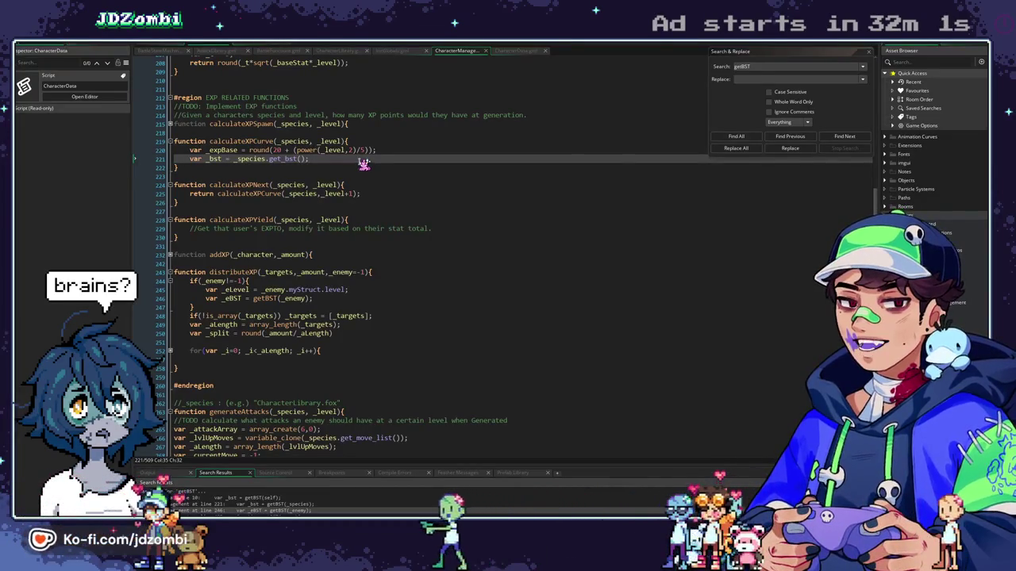
Add a comment ending 'yield less XP.' and begin the _bst division line
{"action": "type", "text": "//Average = 70"}
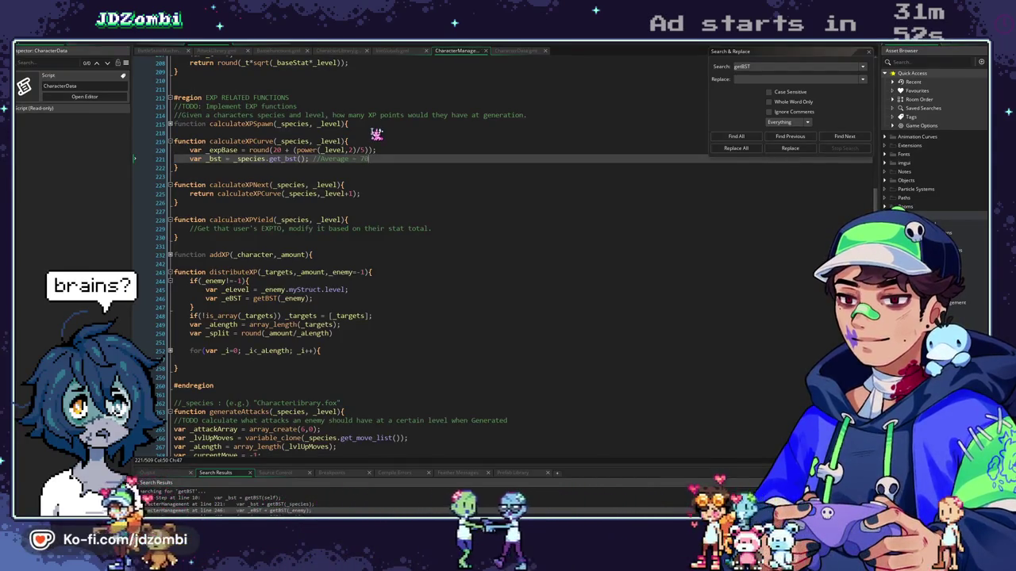
{"action": "key", "text": "Return"}
{"action": "type", "text": "//Che"}
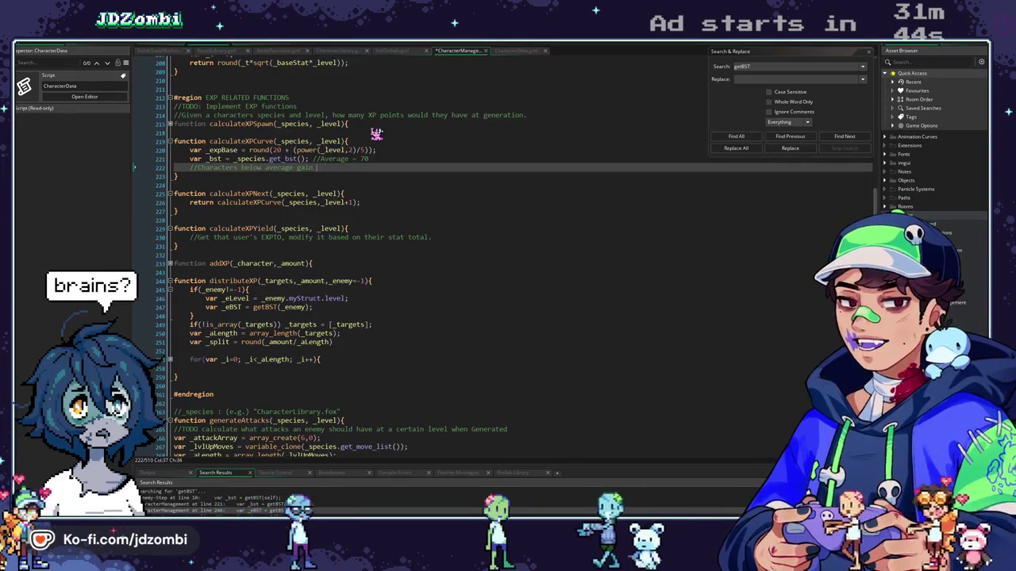
{"action": "type", "text": "l"}
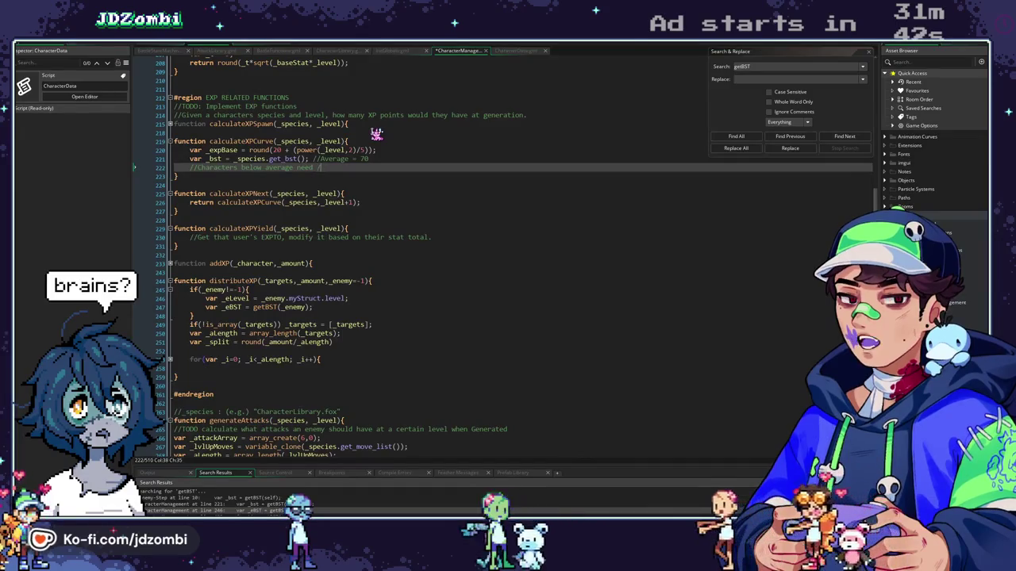
{"action": "type", "text": "yield less X"}
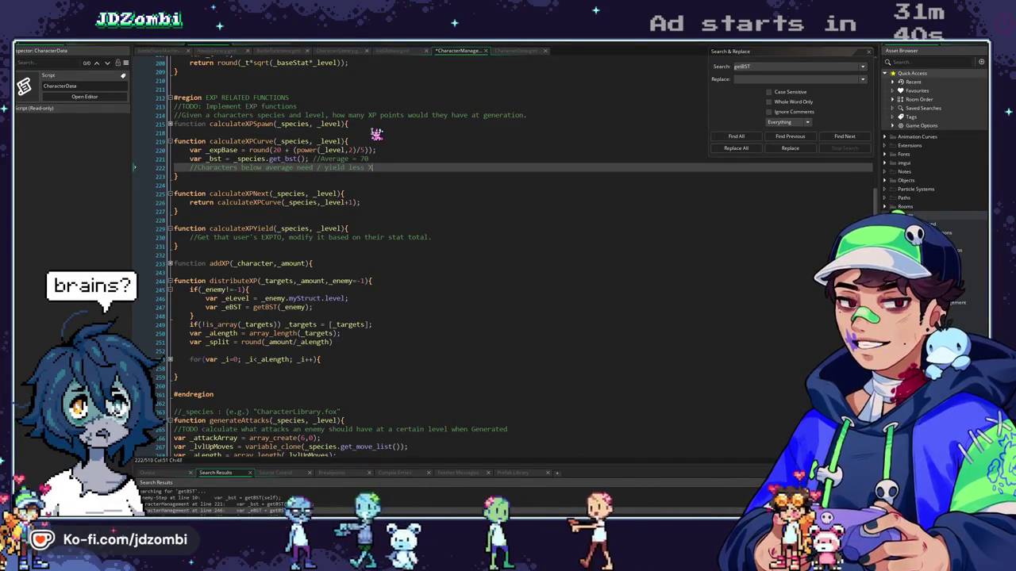
{"action": "type", "text": "P."}
{"action": "key", "text": "Return"}
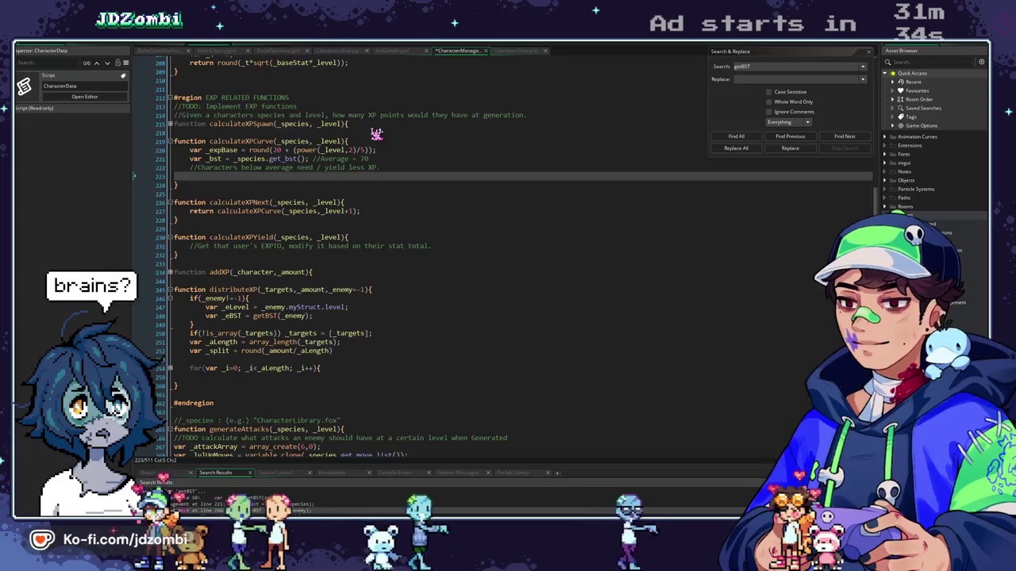
{"action": "type", "text": "var _bstModifier ="}
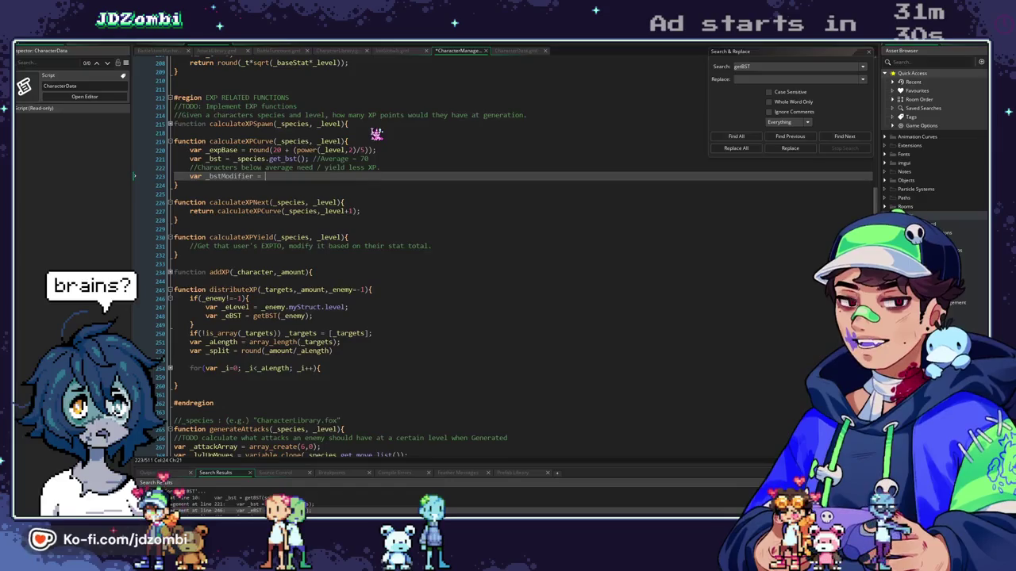
{"action": "type", "text": "_bst"}
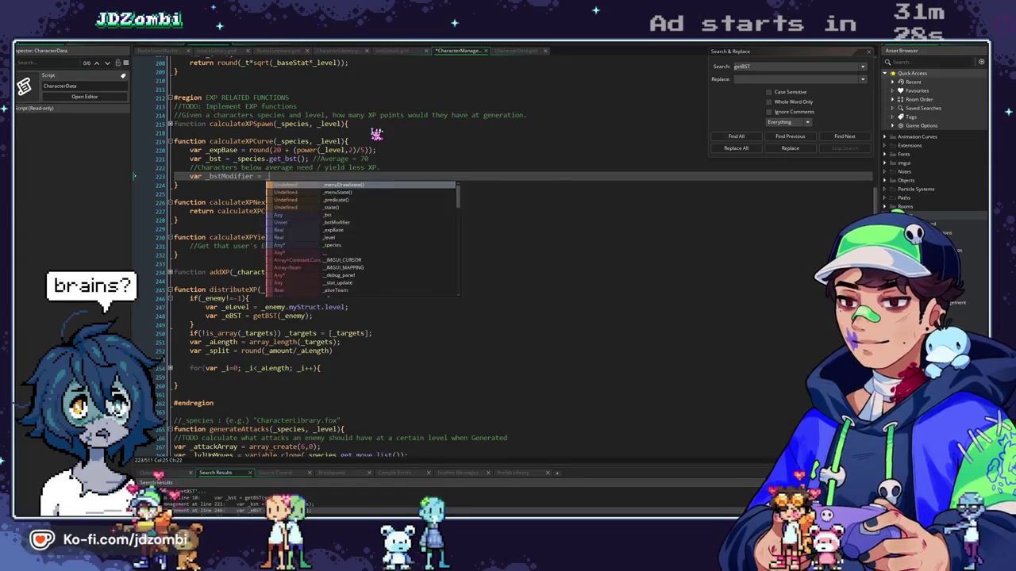
{"action": "type", "text": " / 70;"}
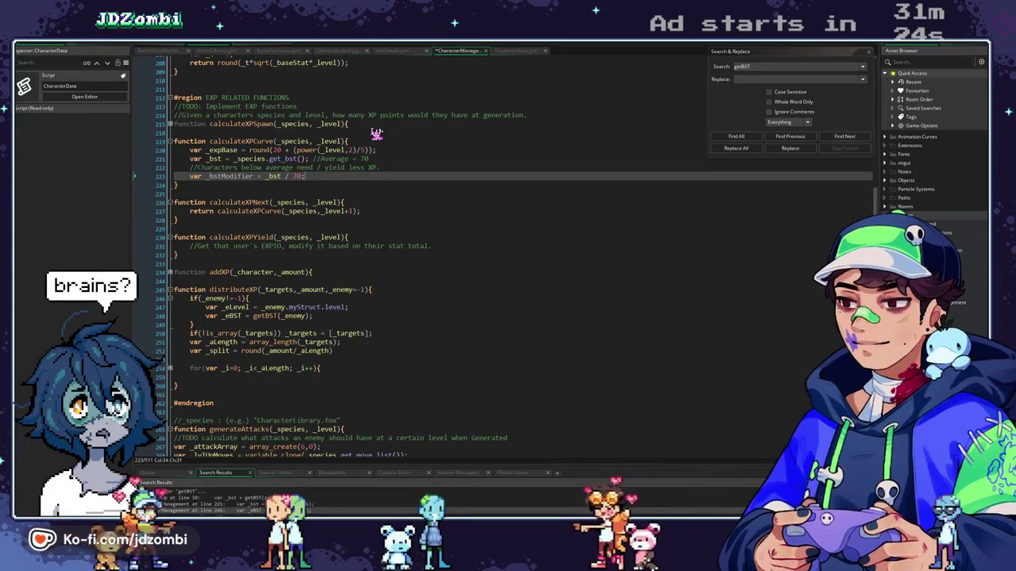
Declare 'var _bstAverage = 70;' and use _bstAverage in place of the hardcoded 70
{"action": "left_click", "coordinate": [386, 159]}
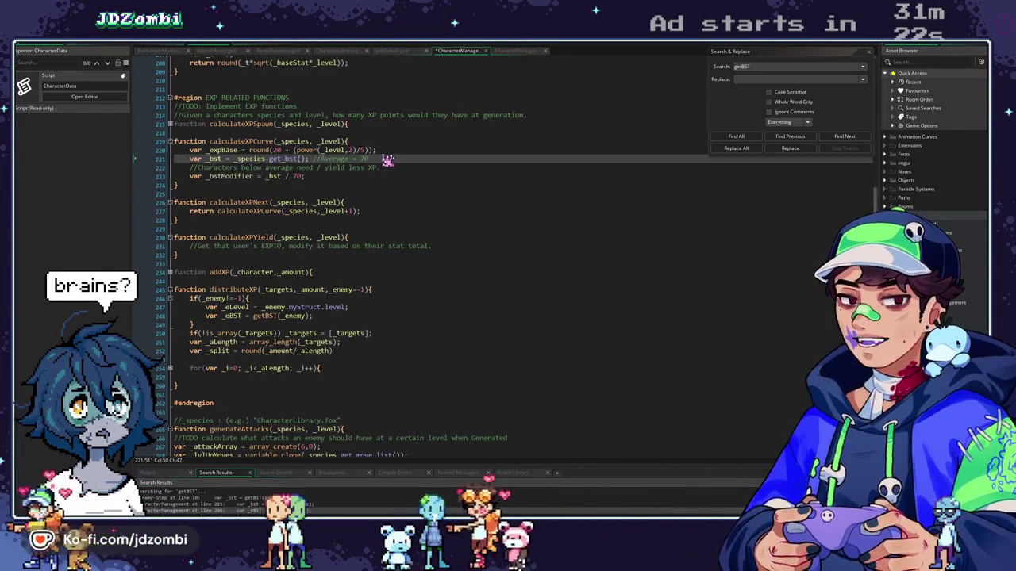
{"action": "key", "text": "Return"}
{"action": "type", "text": "var _bstAvera"}
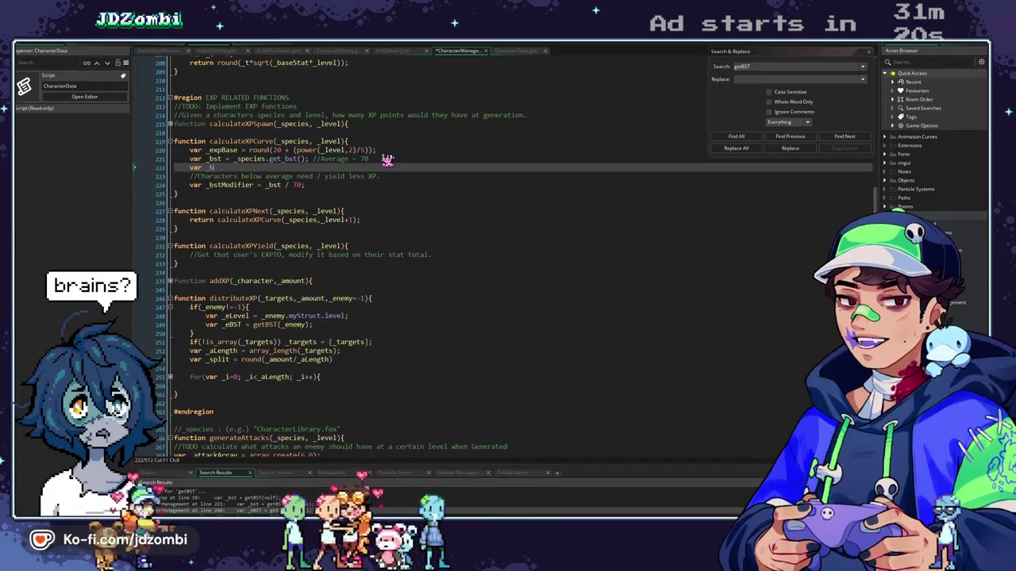
{"action": "type", "text": "ge = 70;"}
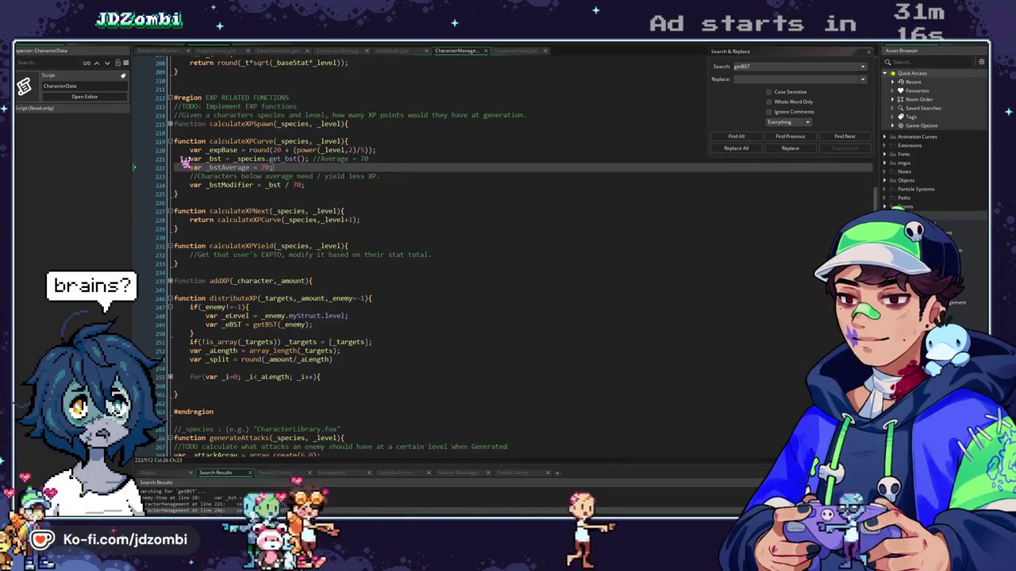
{"action": "double_click", "coordinate": [298, 184]}
{"action": "type", "text": "_bstAverage"}
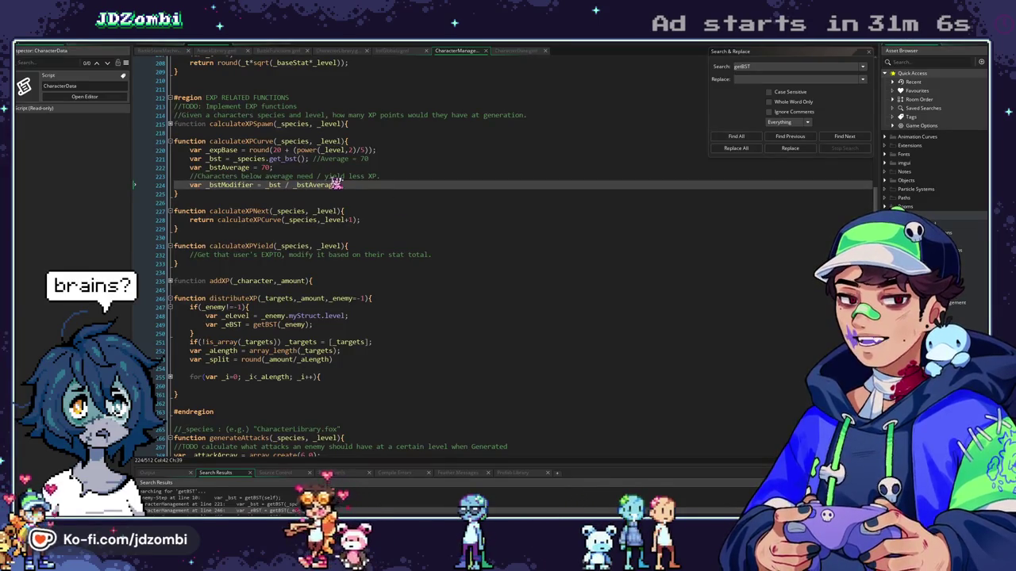
Add 'return _expBase * _bstModifier;' at the end of calculateXPCurve
{"action": "key", "text": "Return"}
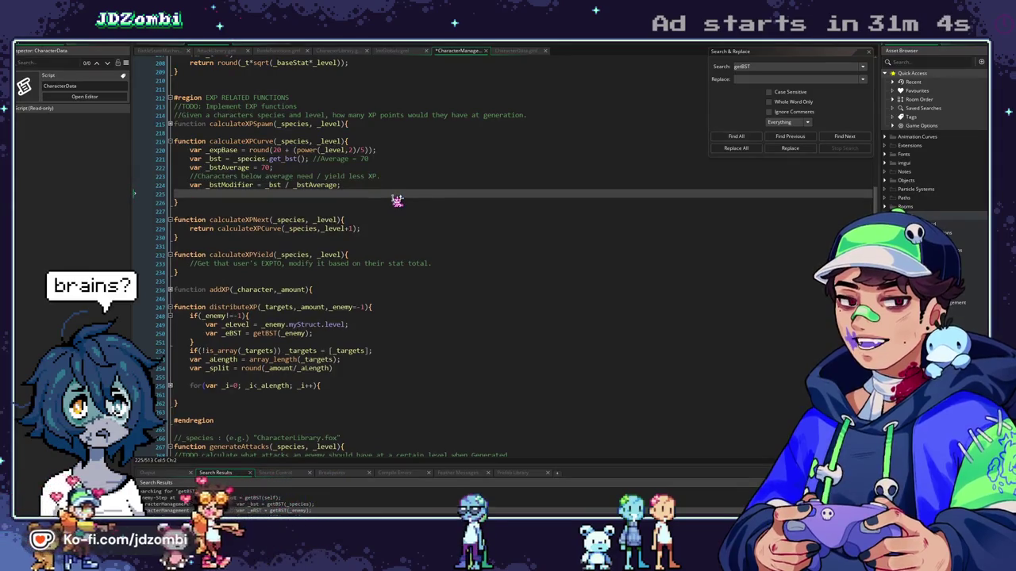
{"action": "type", "text": "return _expBase"}
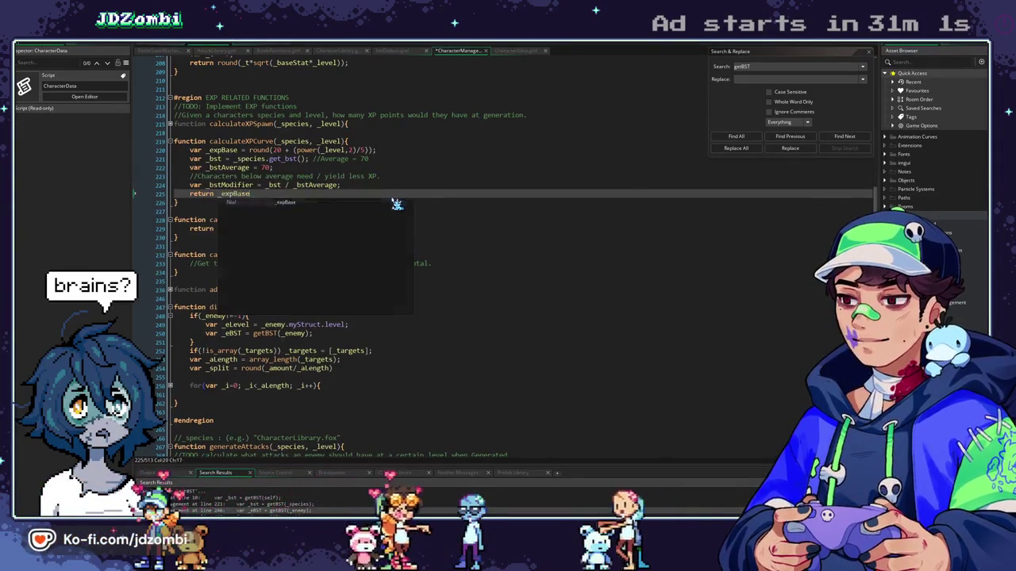
{"action": "key", "text": "Return"}
{"action": "type", "text": "* "}
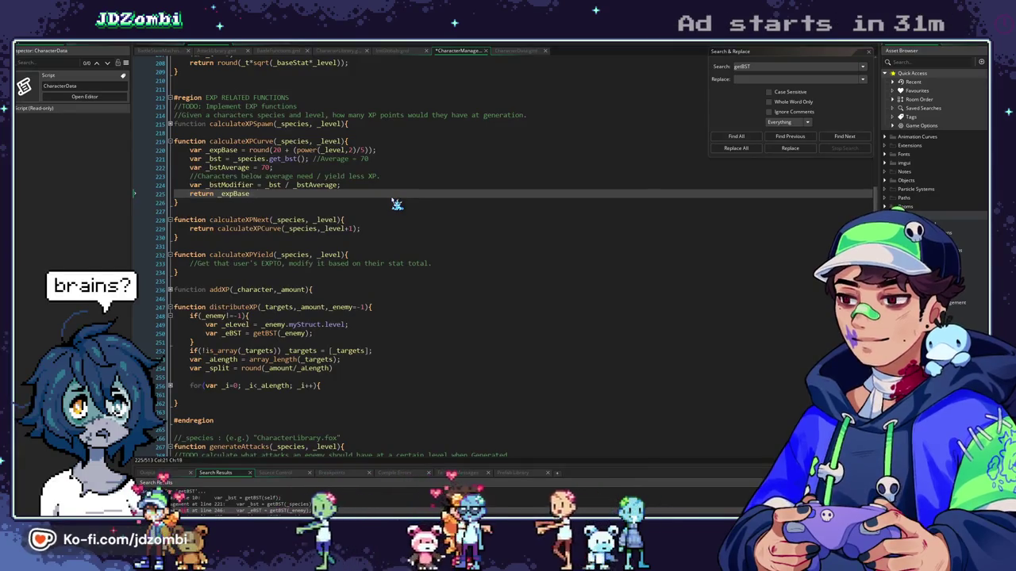
{"action": "type", "text": "_bstMod"}
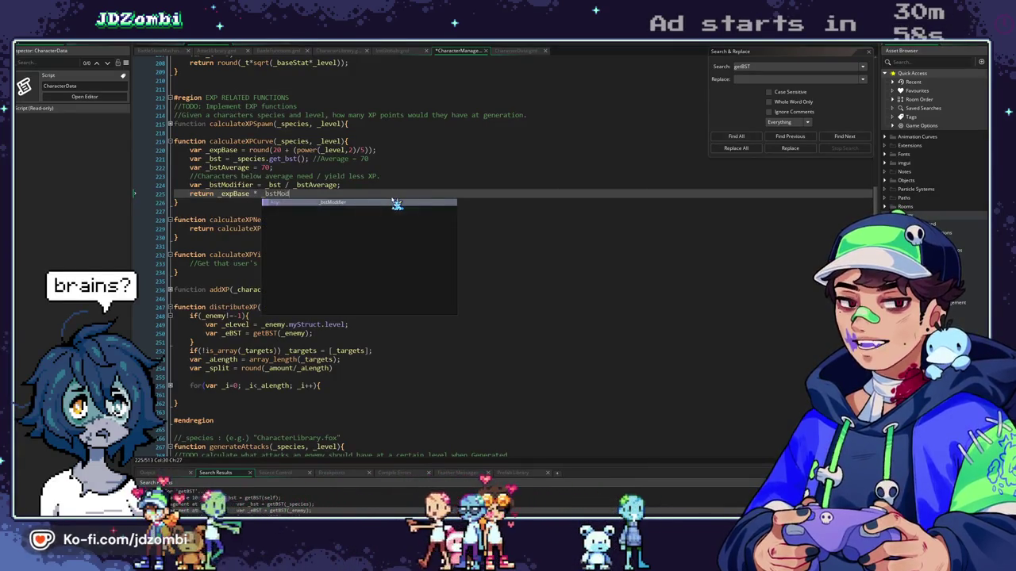
{"action": "key", "text": "Return"}
{"action": "type", "text": ";"}
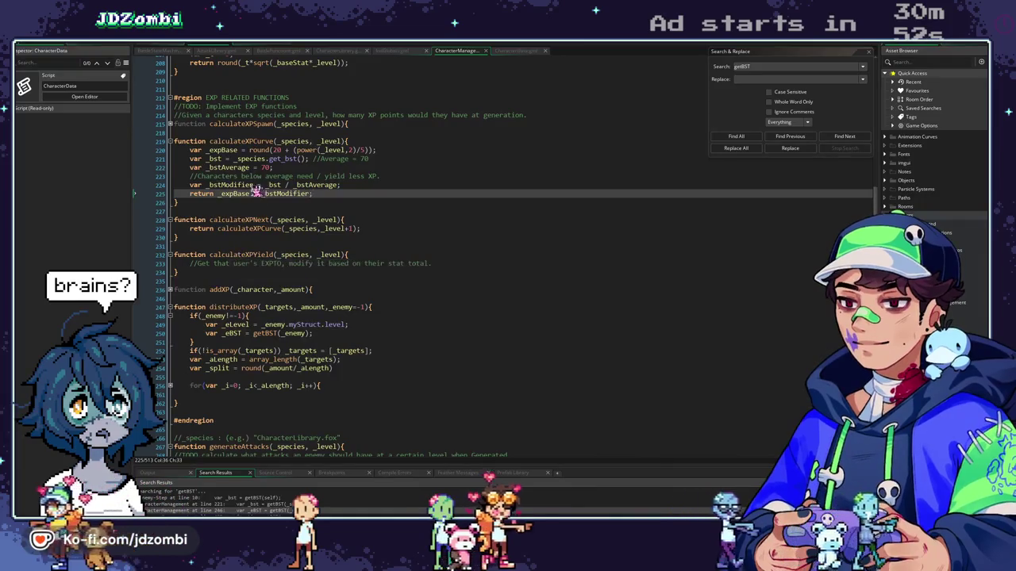
Write the calculateXPCurve(_species, _level) call inside calculateXPYield and select it
{"action": "double_click", "coordinate": [239, 141]}
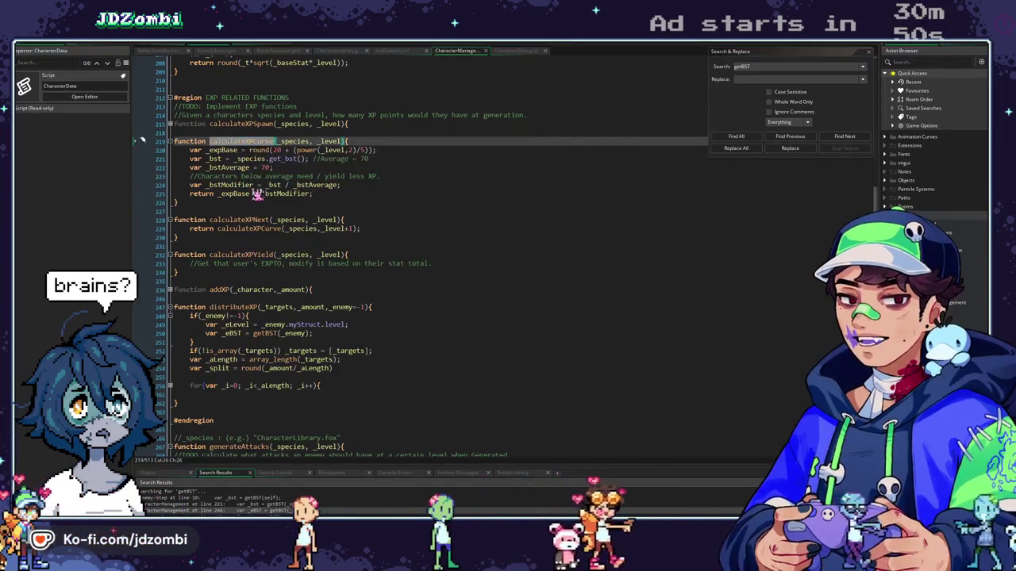
{"action": "left_click", "coordinate": [429, 265]}
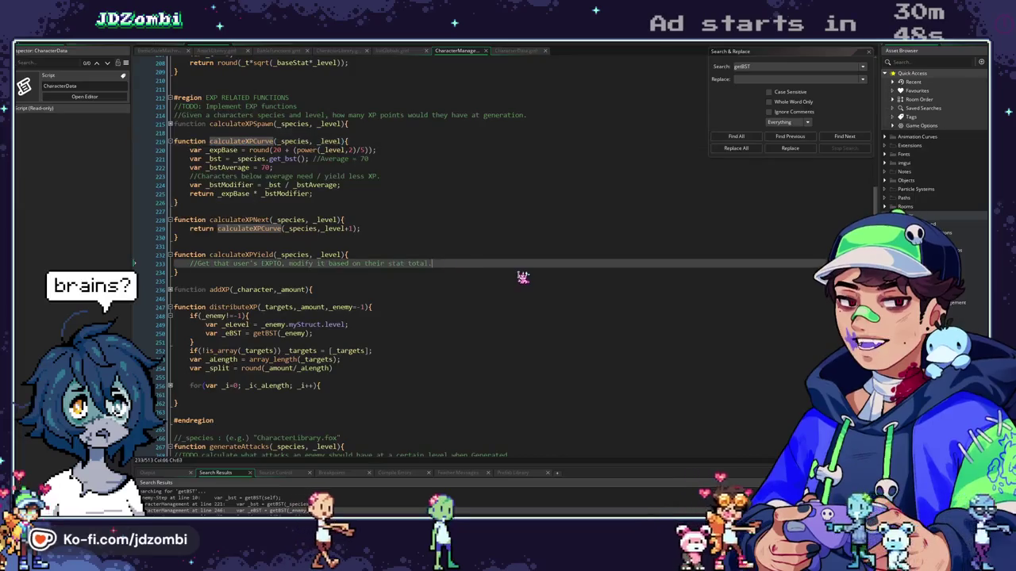
{"action": "key", "text": "Return"}
{"action": "type", "text": "(_sp"}
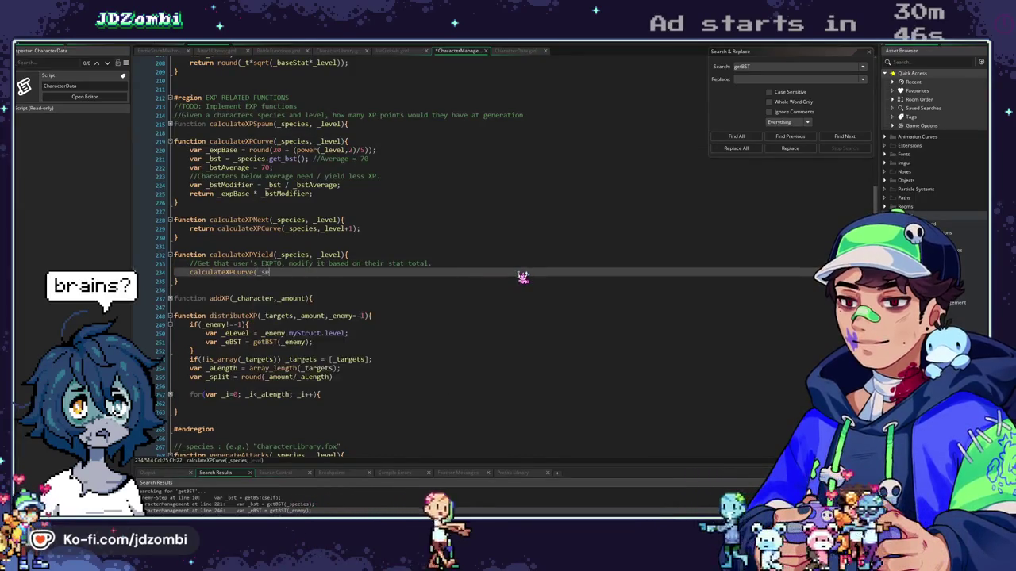
{"action": "type", "text": "ecies _level"}
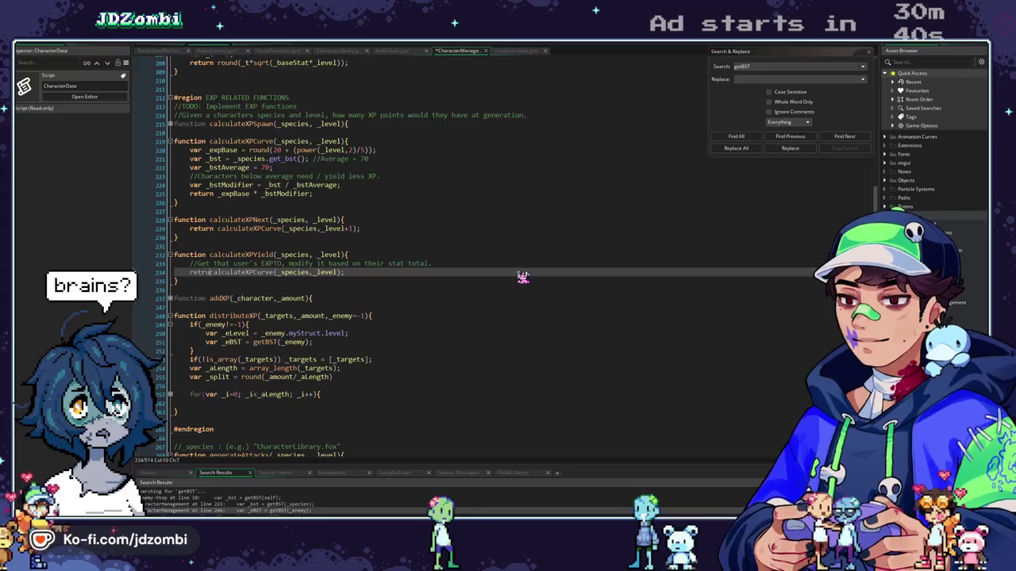
{"action": "type", "text": "urn"}
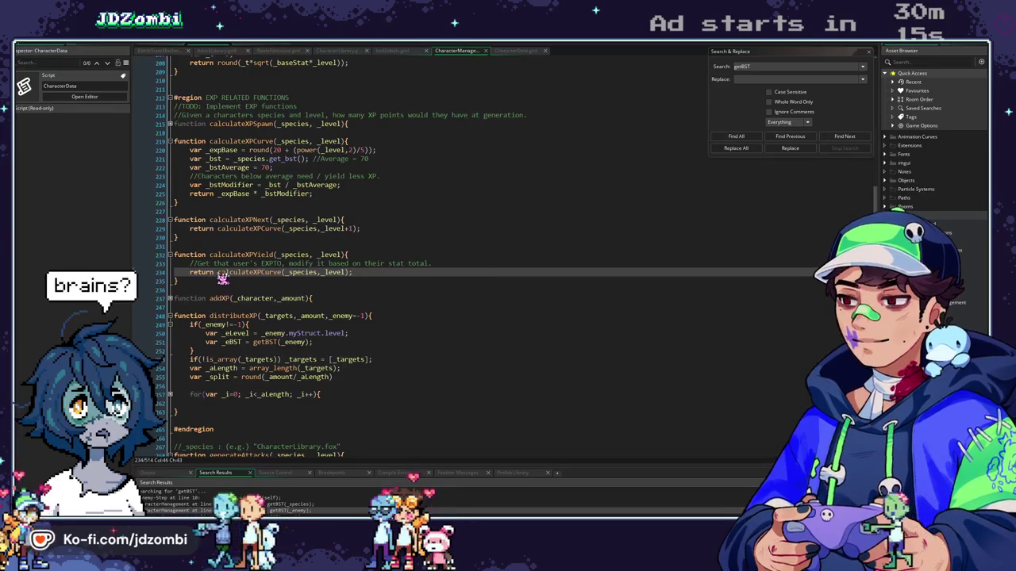
{"action": "left_click_drag", "start_coordinate": [219, 272], "coordinate": [365, 273]}
{"action": "key", "text": "ctrl+c"}
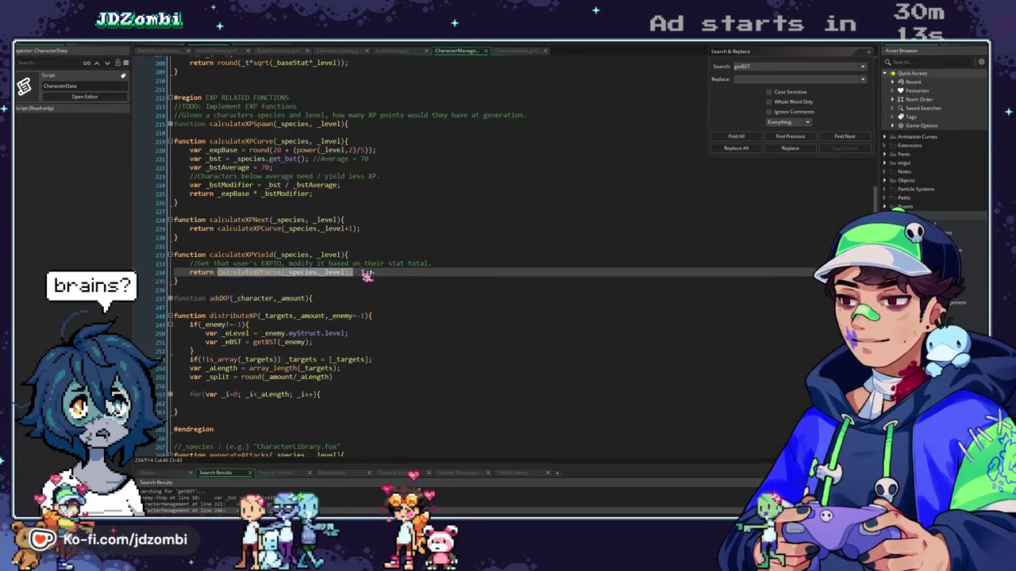
Declare 'var _yield = calculateXPCurve(_species,_level);' and scale it with '_yield *= .8'
{"action": "left_click", "coordinate": [449, 263]}
{"action": "key", "text": "Return"}
{"action": "type", "text": "val"}
{"action": "key", "text": "BackSpace"}
{"action": "type", "text": "r _yield ="}
{"action": "key", "text": "ctrl+v"}
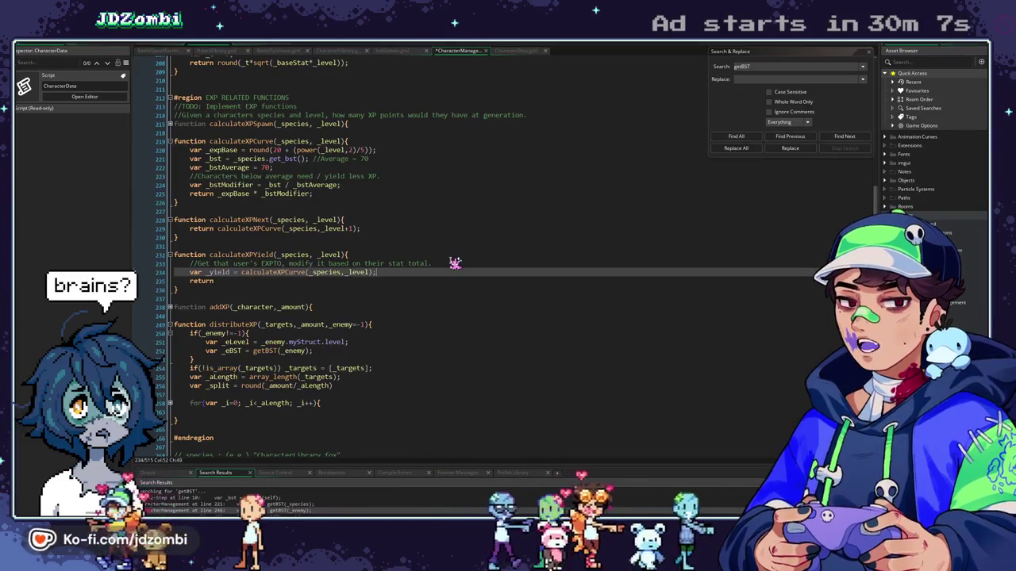
{"action": "key", "text": "Return"}
{"action": "type", "text": "_yield *= ."}
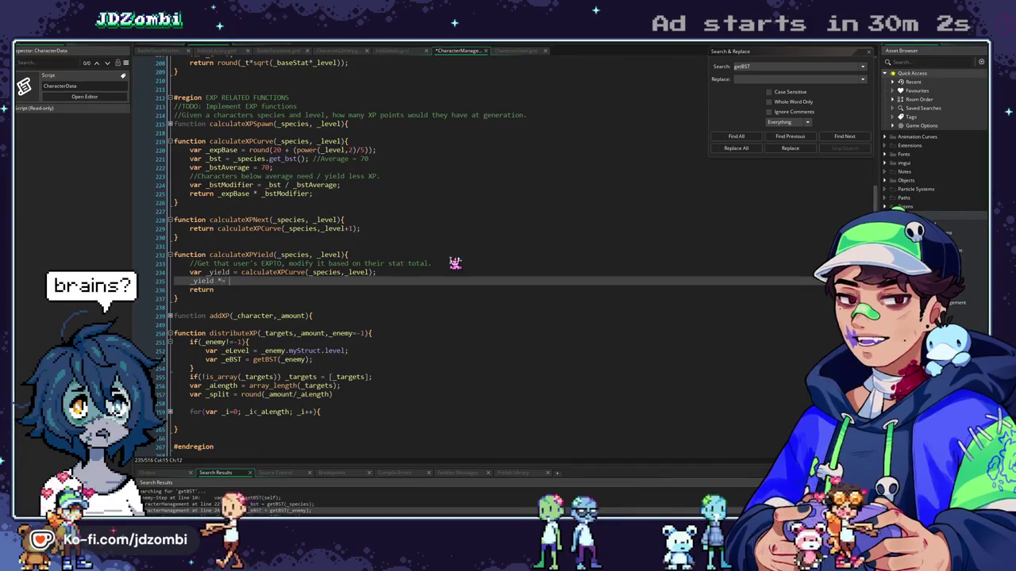
{"action": "type", "text": "8;"}
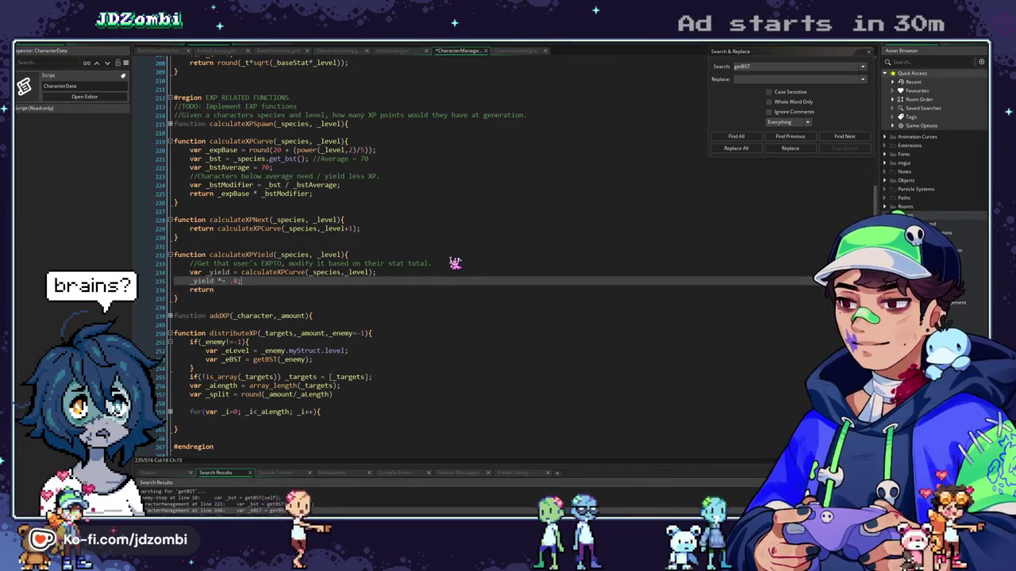
Make calculateXPYield return 'round(_yield);'
{"action": "left_click", "coordinate": [216, 289]}
{"action": "type", "text": "und("}
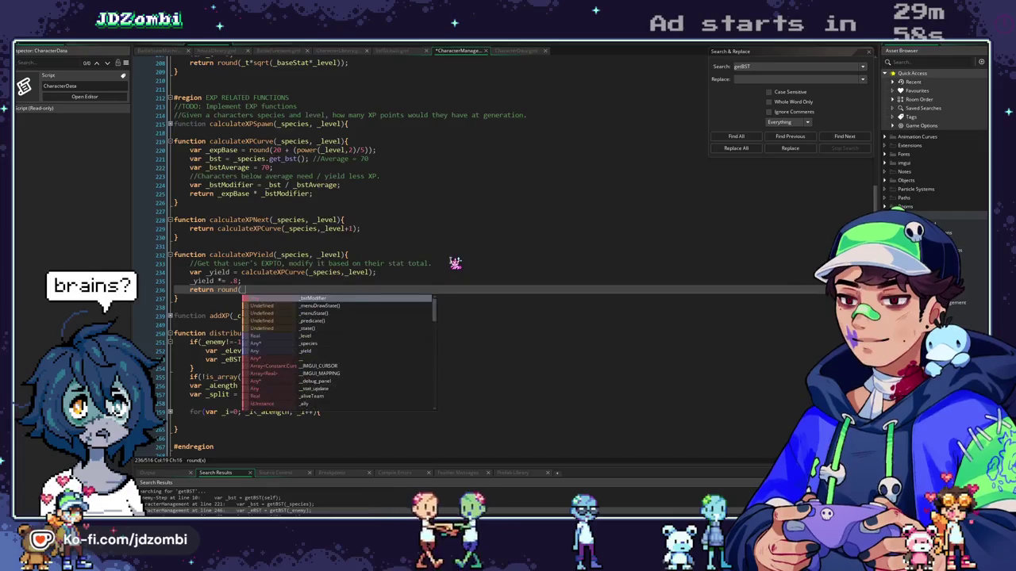
{"action": "type", "text": "_yield);"}
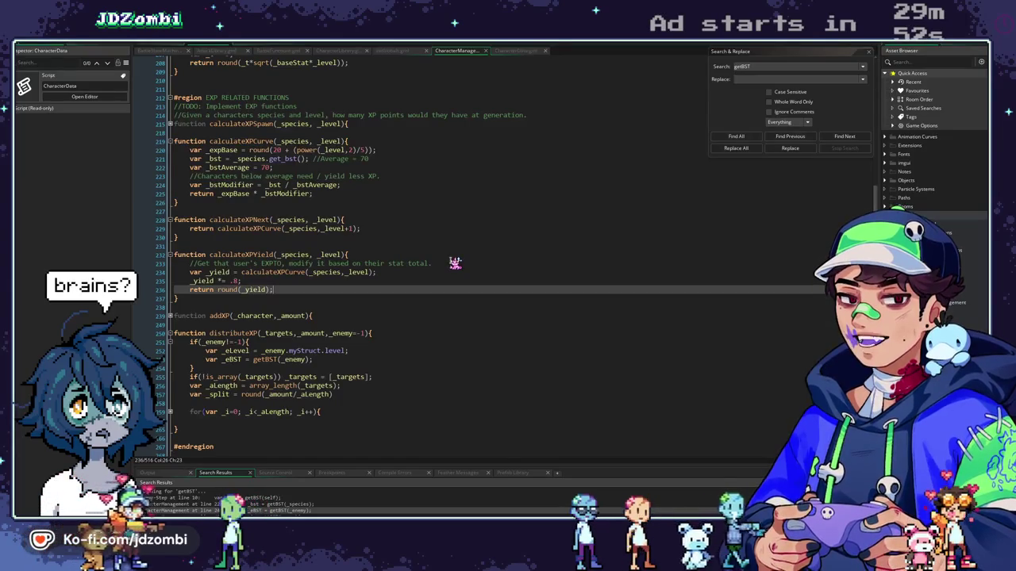
{"action": "left_click", "coordinate": [243, 281]}
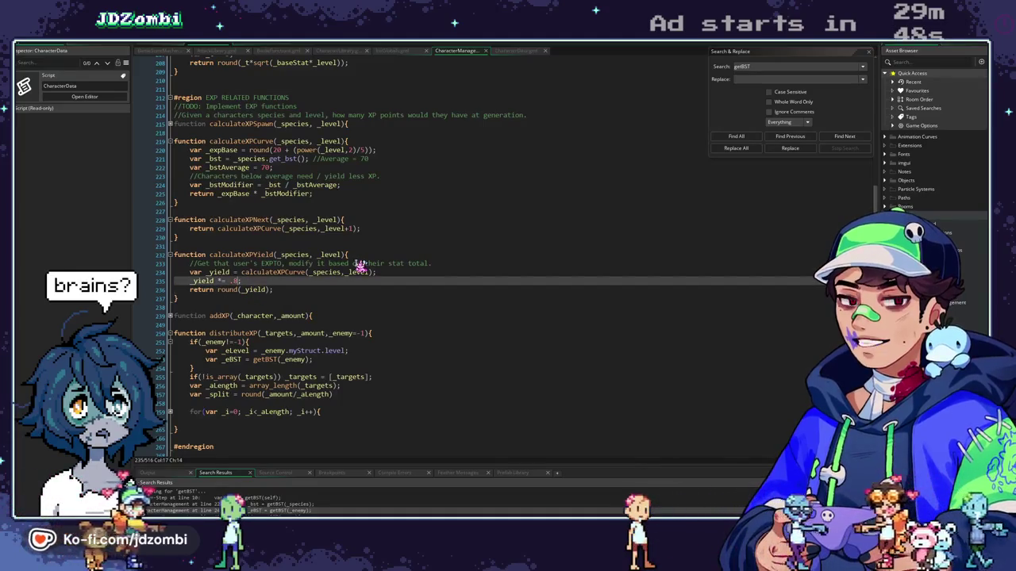
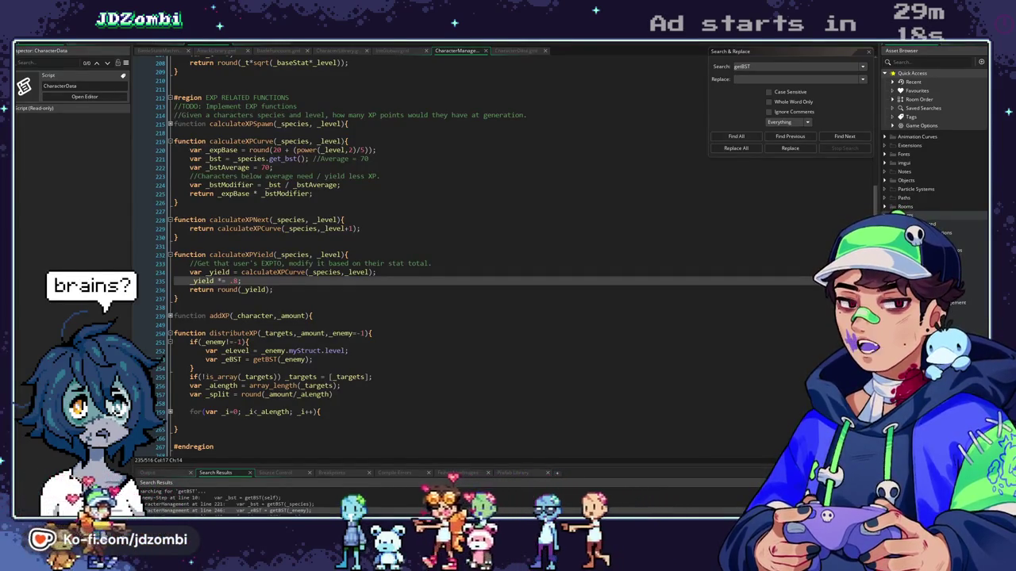
Comment out the .8 yield reduction and make calculateXPCurve return round(_expBase * _bstModifier)
{"action": "left_click_drag", "start_coordinate": [241, 281], "coordinate": [188, 282]}
{"action": "key", "text": "ctrl+k"}
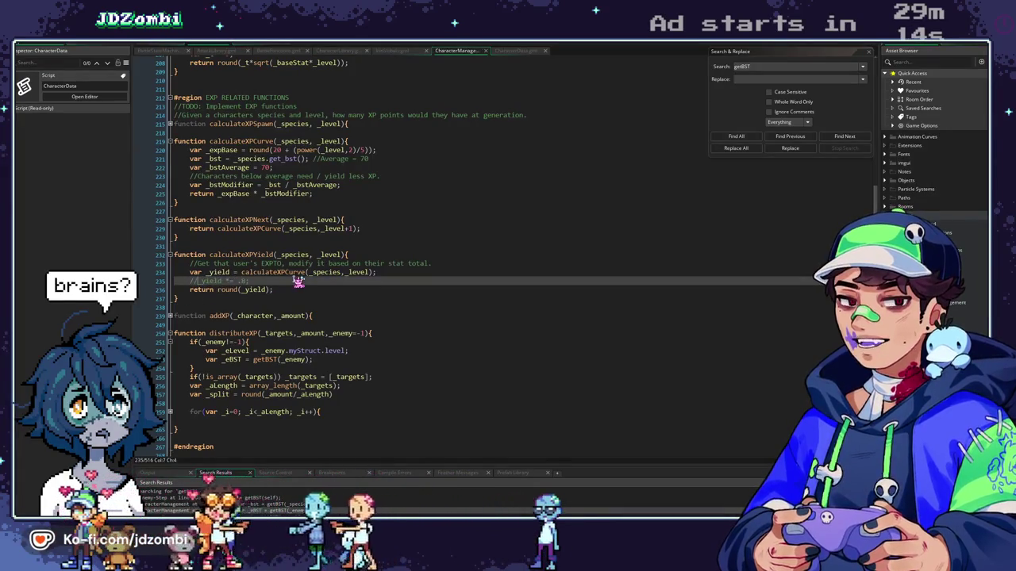
{"action": "left_click", "coordinate": [175, 142]}
{"action": "left_click", "coordinate": [218, 193]}
{"action": "type", "text": "round("}
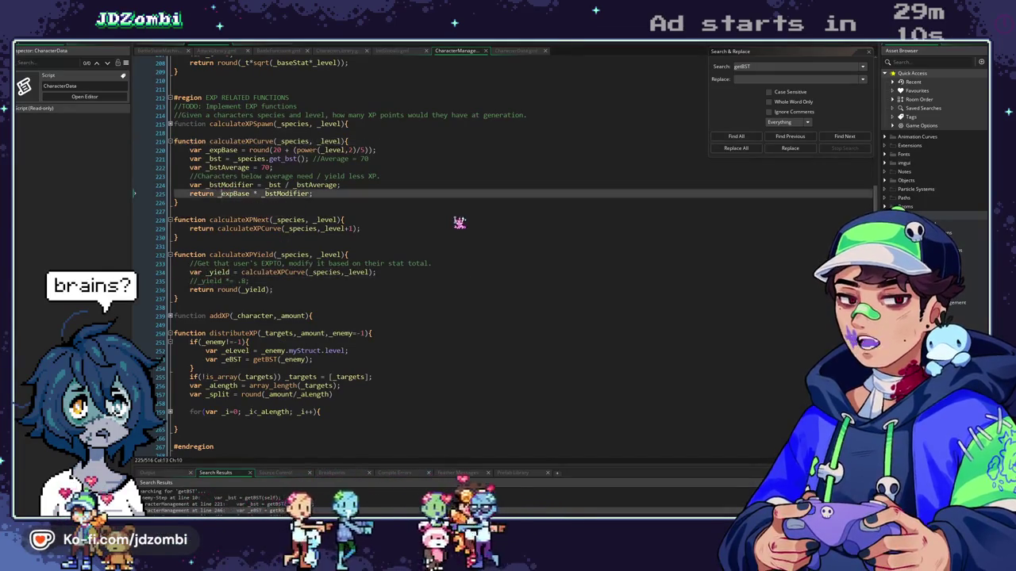
{"action": "left_click", "coordinate": [334, 194]}
{"action": "type", "text": ")"}
Save the script and expand the calculateXPSpawn function
{"action": "key", "text": "ctrl+s"}
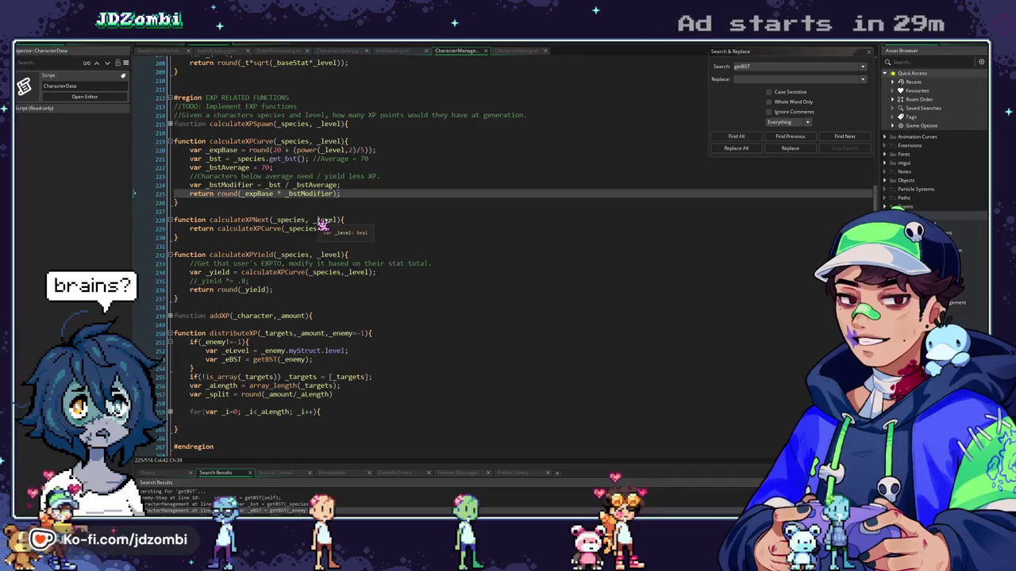
{"action": "scroll", "coordinate": [322, 226], "scroll_direction": "up", "scroll_amount": 3}
{"action": "left_click", "coordinate": [170, 203]}
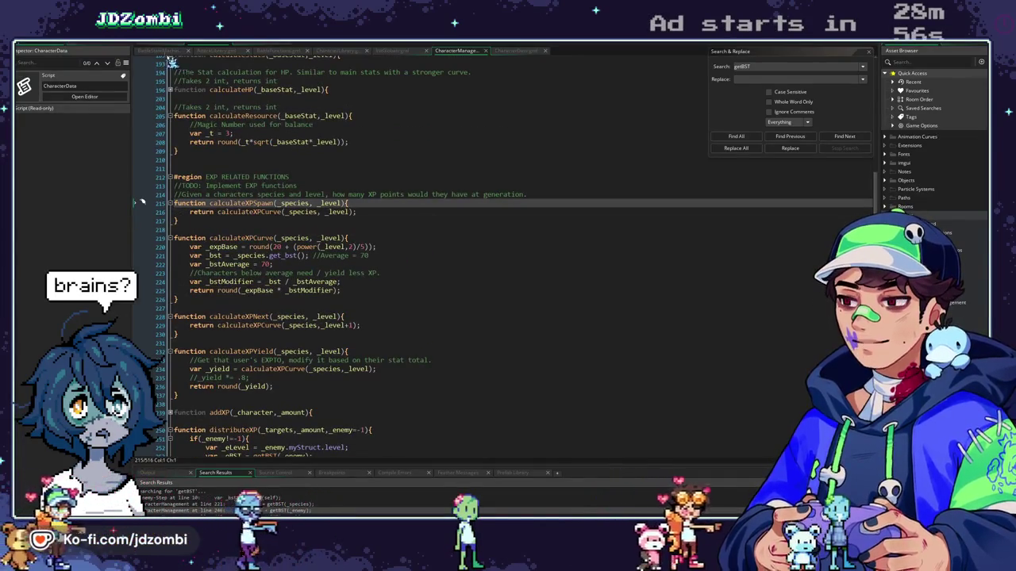
Delete the TODO, _bst and _mult lines from pEnemy's Step event, leaving distributeXP under if(alive)
{"action": "left_click", "coordinate": [164, 50]}
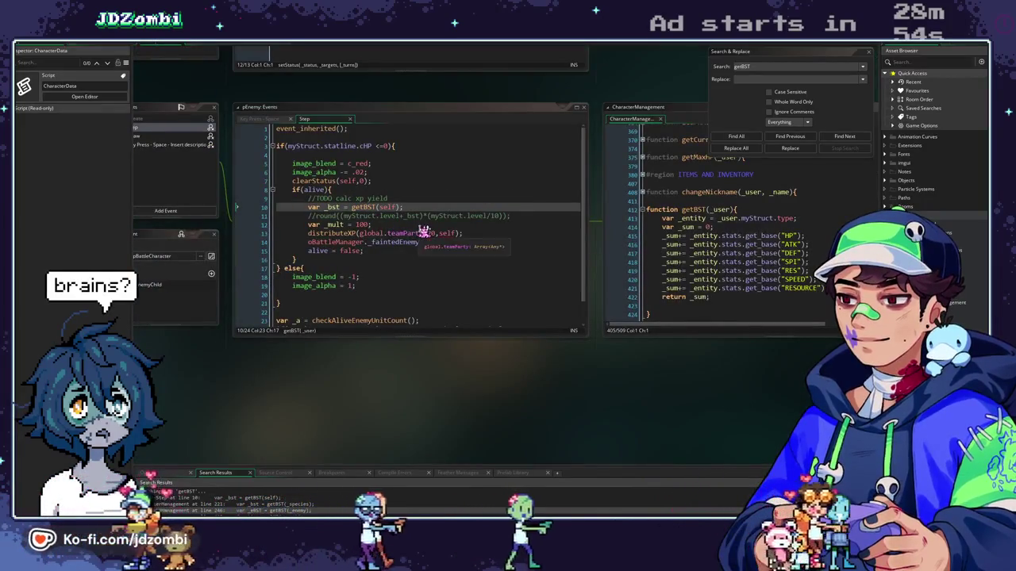
{"action": "left_click_drag", "start_coordinate": [391, 227], "coordinate": [281, 212]}
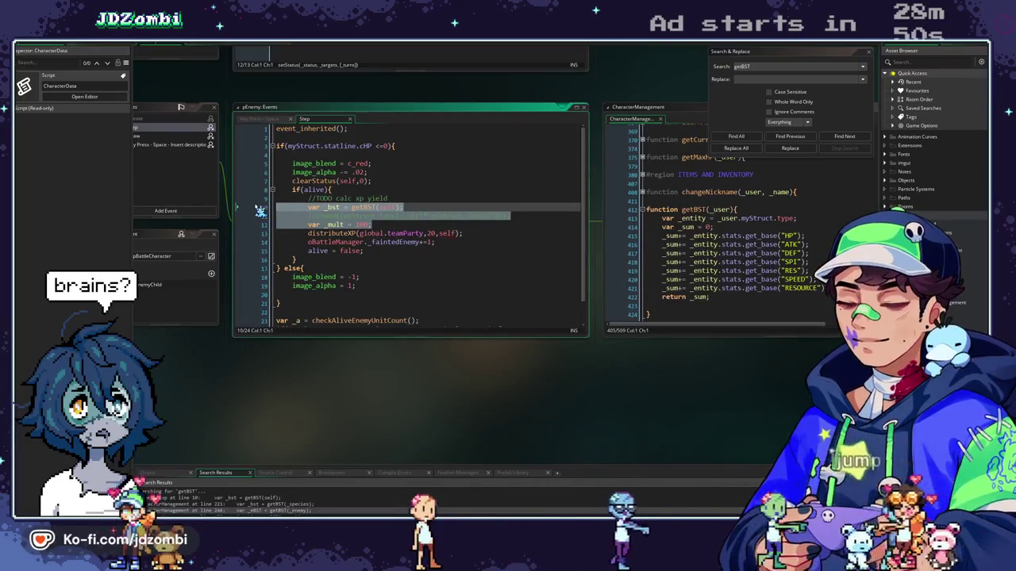
{"action": "key", "text": "BackSpace"}
{"action": "key", "text": "BackSpace"}
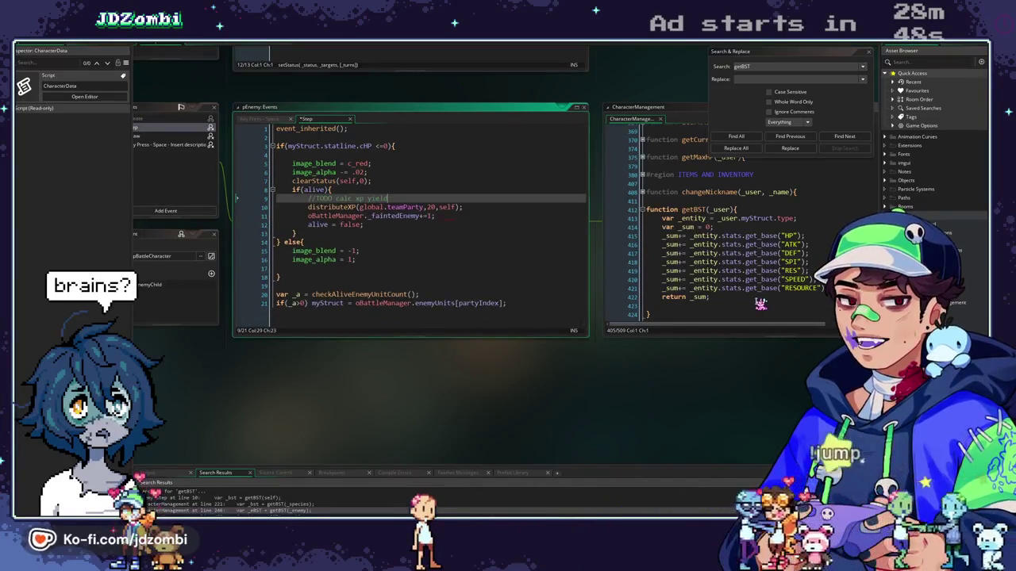
{"action": "key", "text": "BackSpace"}
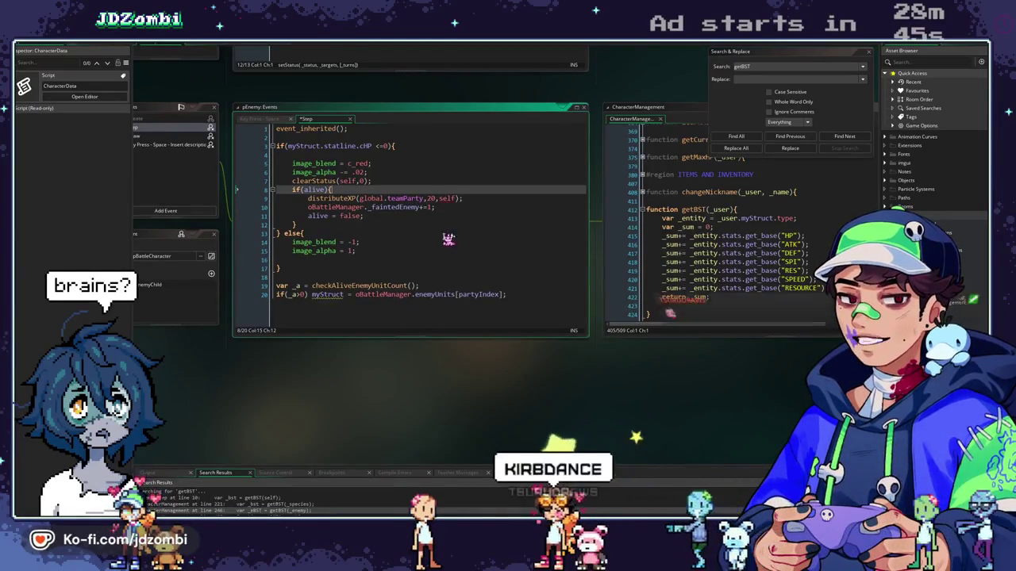
{"action": "middle_click", "coordinate": [342, 200]}
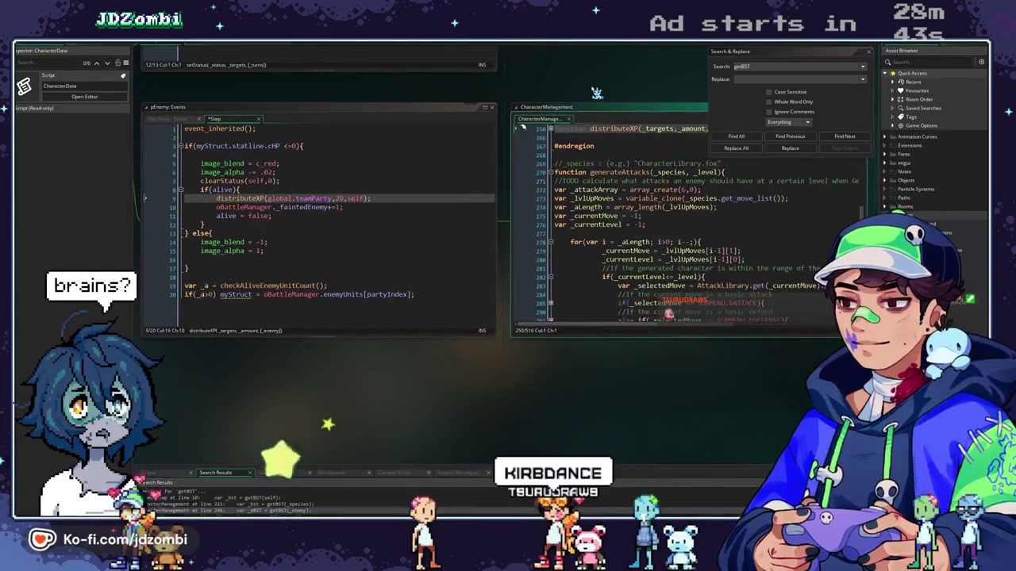
Remove the _amount parameter from distributeXP's signature
{"action": "left_click", "coordinate": [425, 153]}
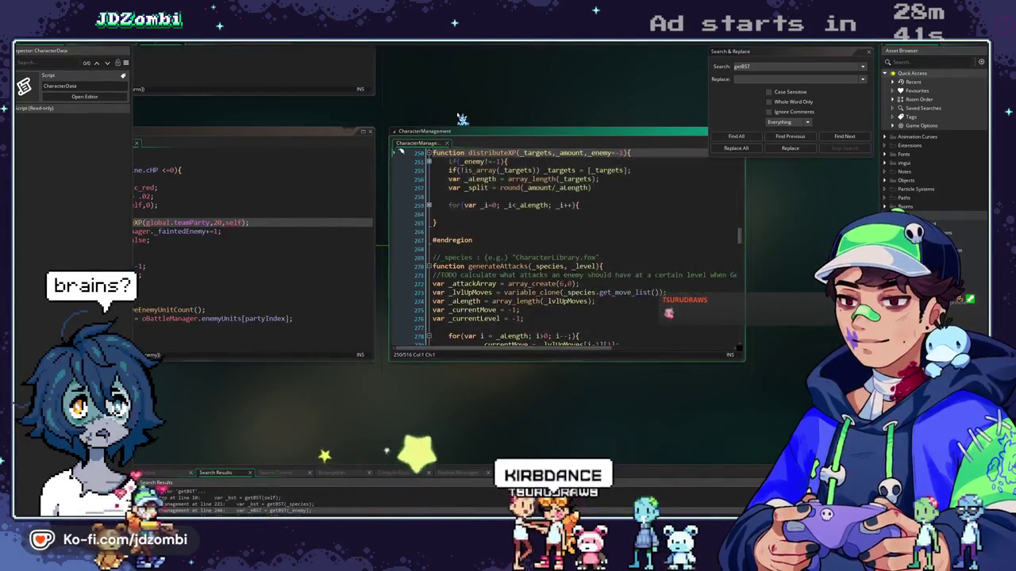
{"action": "left_click_drag", "start_coordinate": [465, 115], "coordinate": [540, 105]}
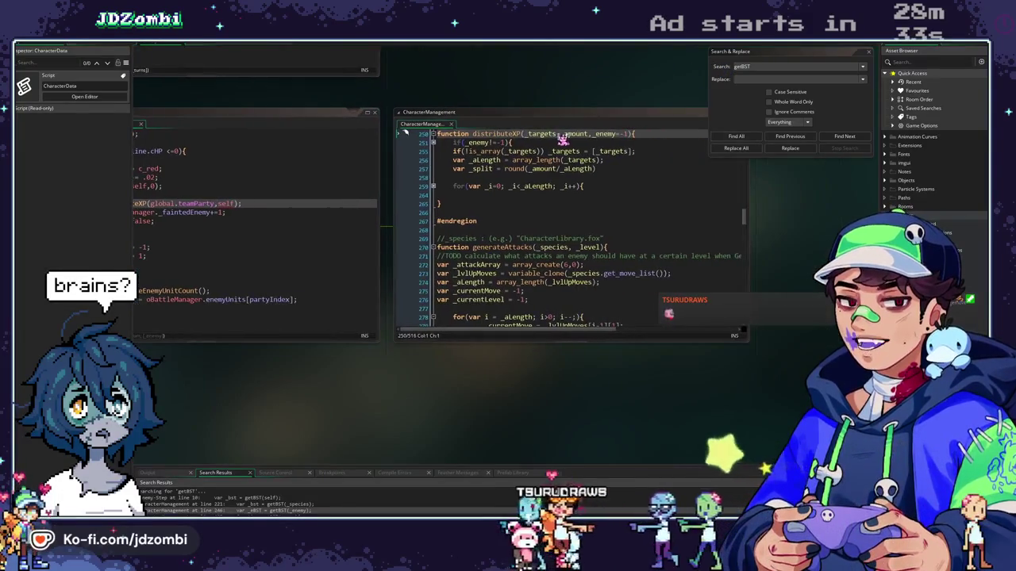
{"action": "double_click", "coordinate": [575, 133]}
{"action": "key", "text": "BackSpace"}
{"action": "key", "text": "BackSpace"}
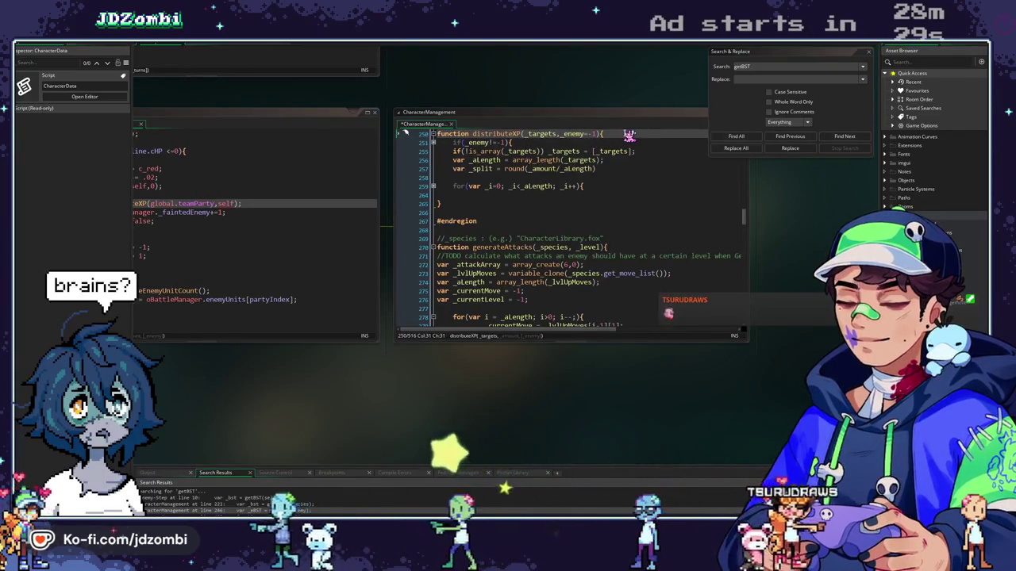
Declare var _expGive = 0; at the top of distributeXP
{"action": "left_click", "coordinate": [433, 142]}
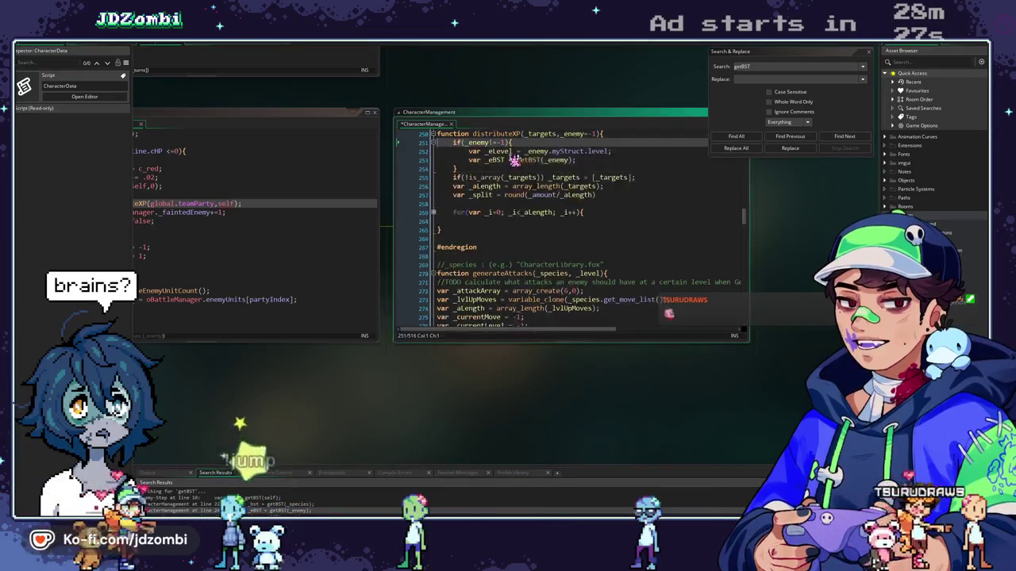
{"action": "left_click", "coordinate": [591, 162]}
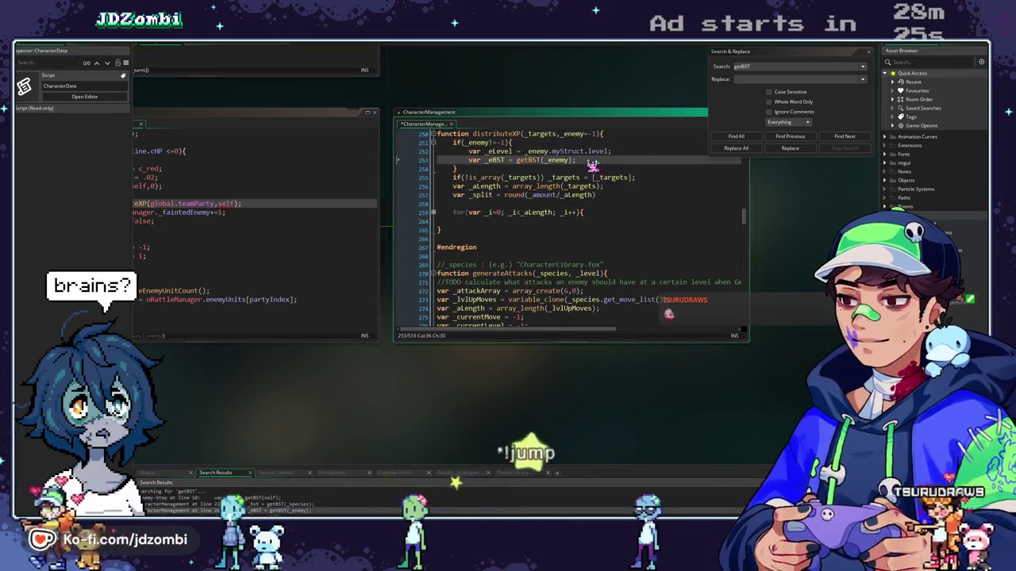
{"action": "left_click_drag", "start_coordinate": [591, 161], "coordinate": [479, 152]}
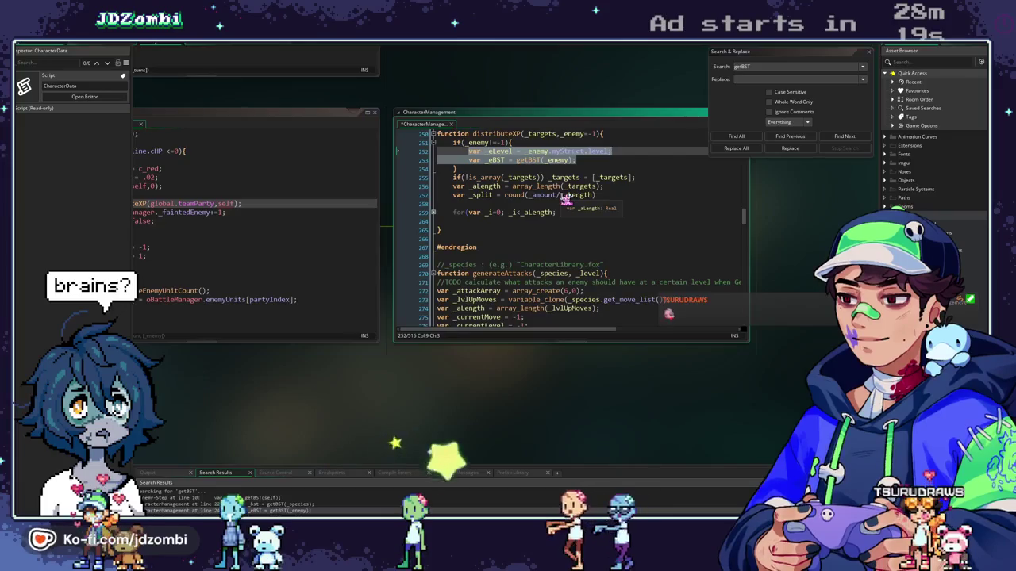
{"action": "left_click", "coordinate": [605, 134]}
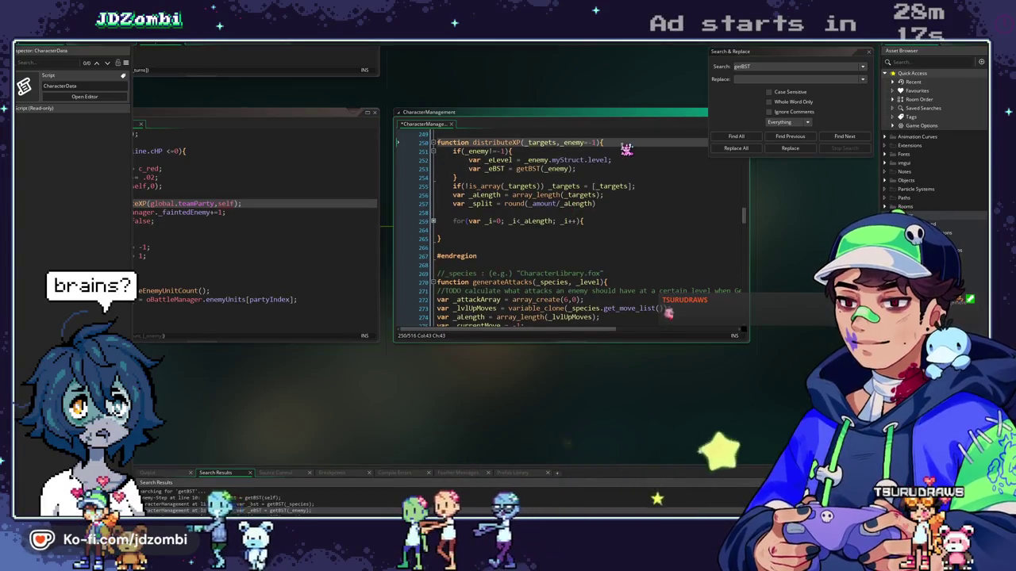
{"action": "key", "text": "Return"}
{"action": "type", "text": "var _exp"}
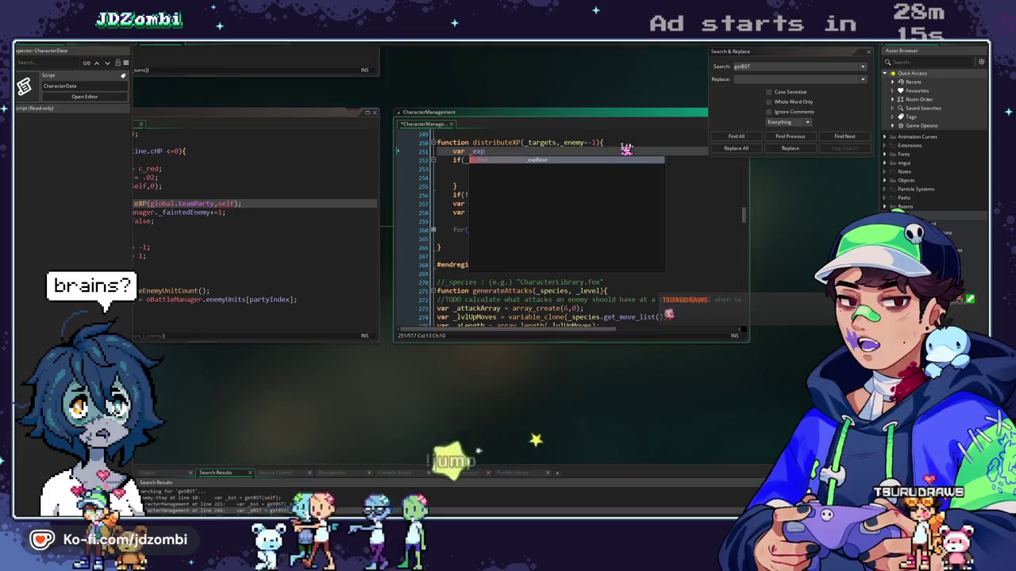
{"action": "type", "text": "Give"}
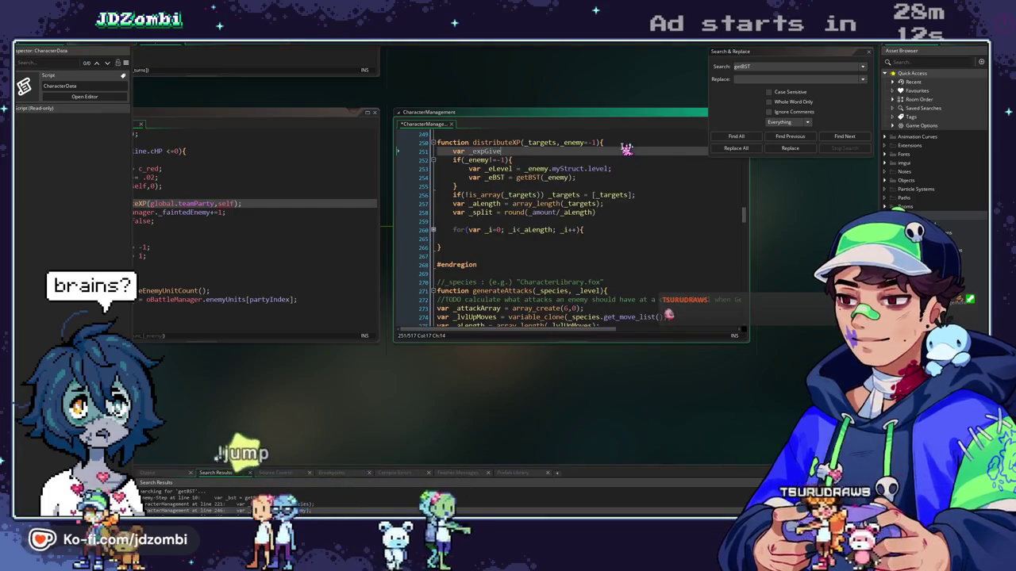
{"action": "type", "text": " = 0;"}
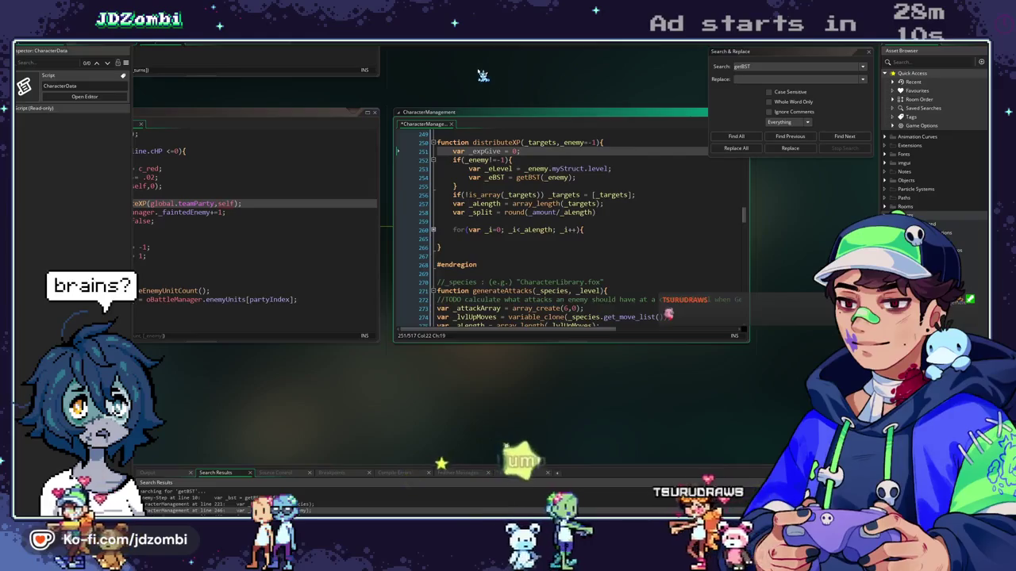
{"action": "left_click", "coordinate": [491, 150]}
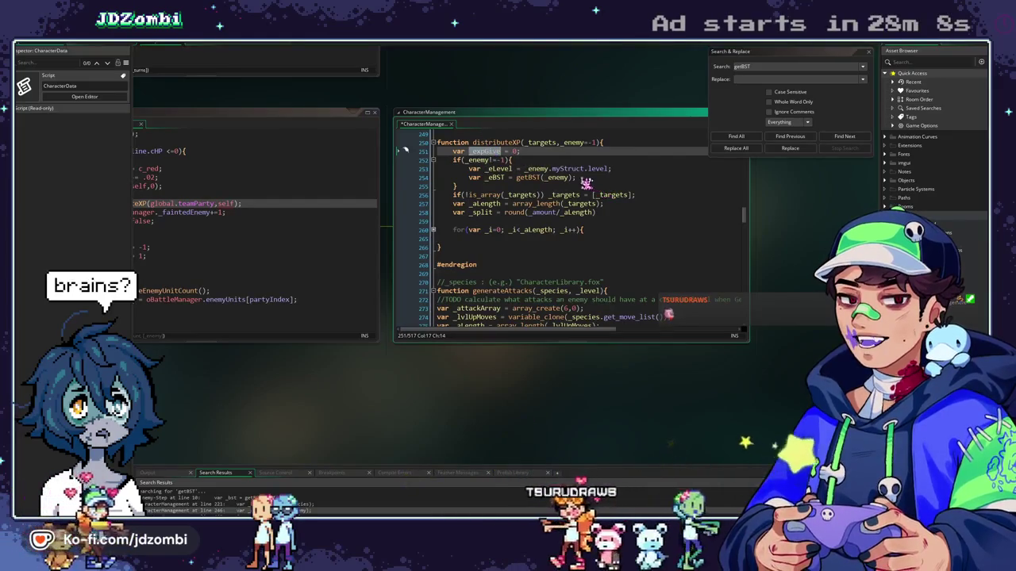
Replace the _eLevel and _eBST lines with _expGive = calculateXPCurve(self,myStruct.level);
{"action": "left_click_drag", "start_coordinate": [577, 177], "coordinate": [468, 168]}
{"action": "type", "text": "_expGive"}
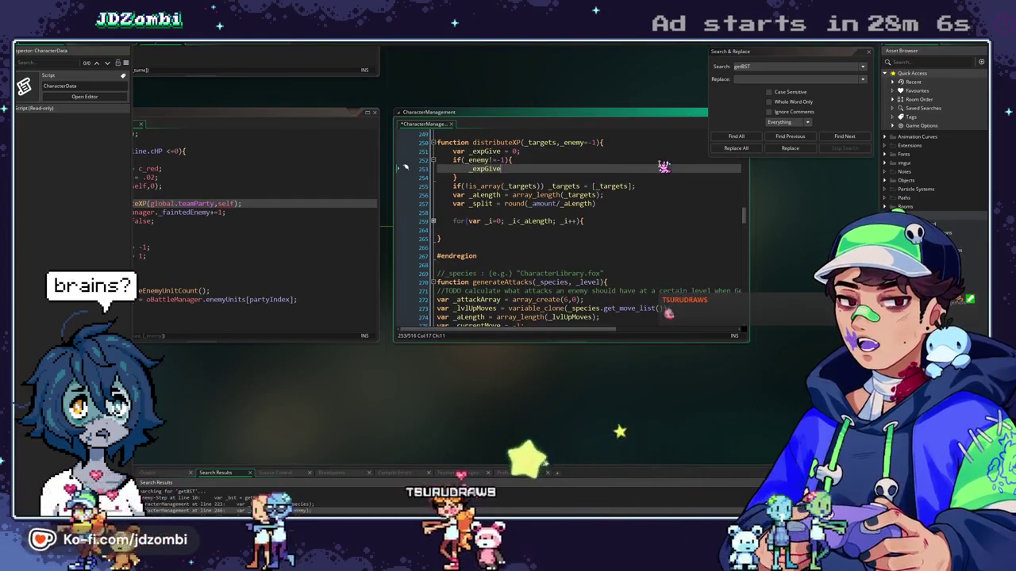
{"action": "type", "text": "("}
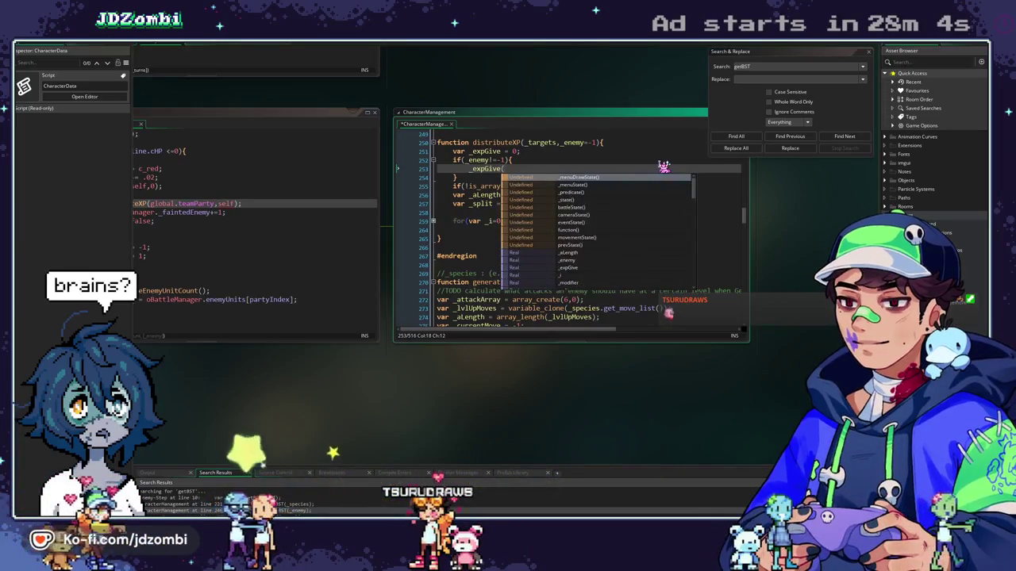
{"action": "key", "text": "BackSpace"}
{"action": "type", "text": "= calculateEx"}
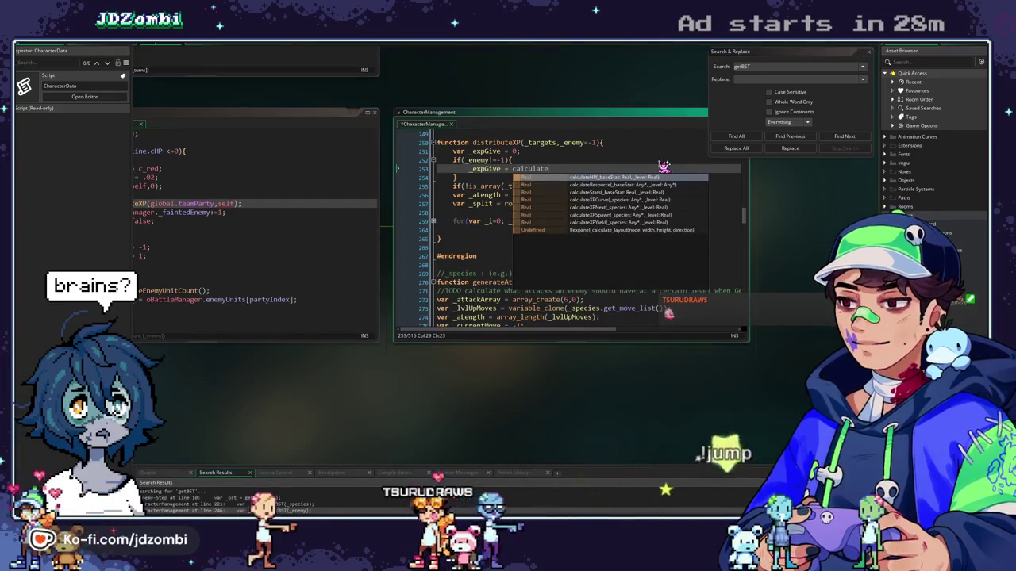
{"action": "left_click", "coordinate": [634, 201]}
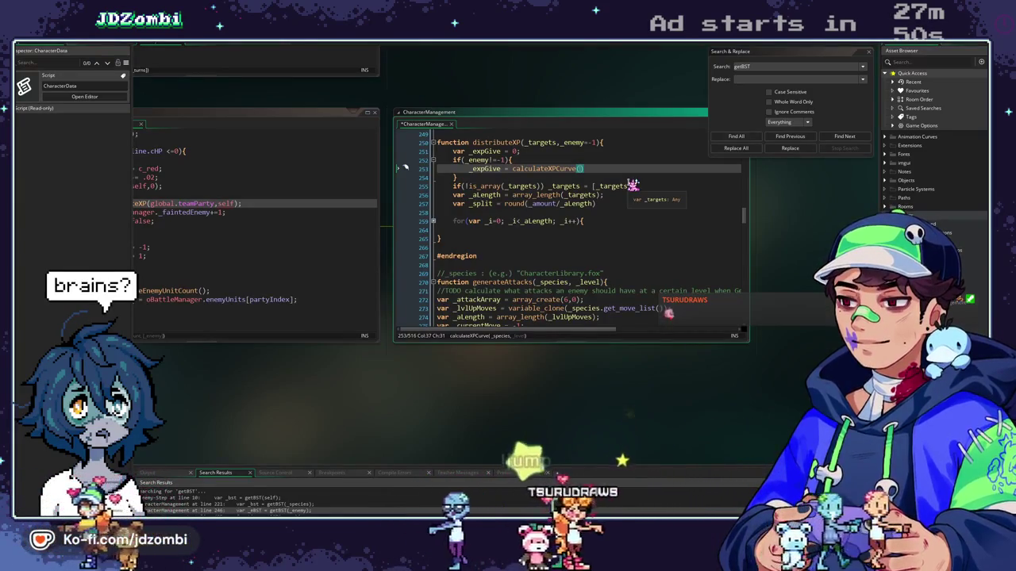
{"action": "type", "text": "self,"}
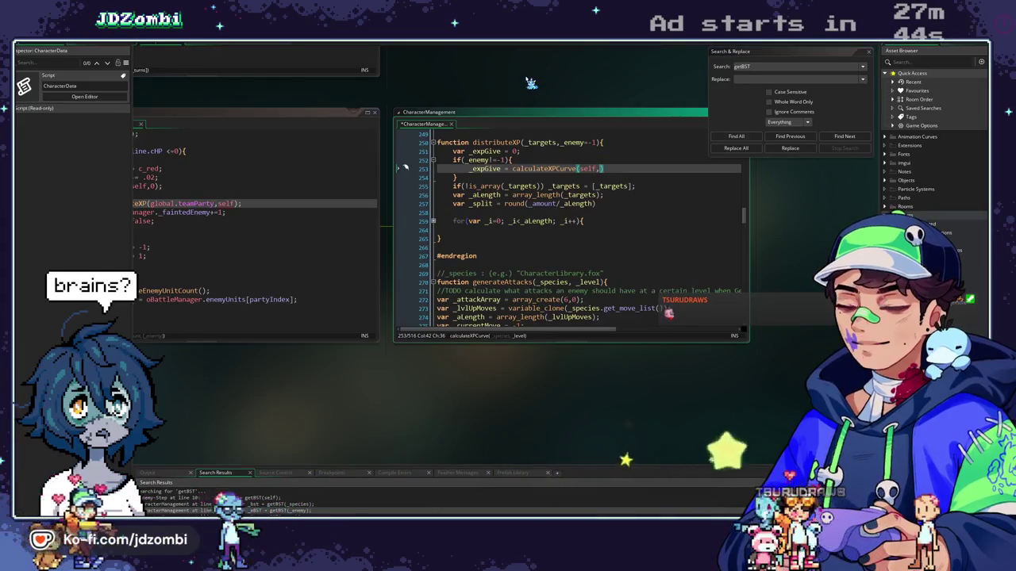
{"action": "type", "text": "myStruc"}
{"action": "type", "text": "t.level)"}
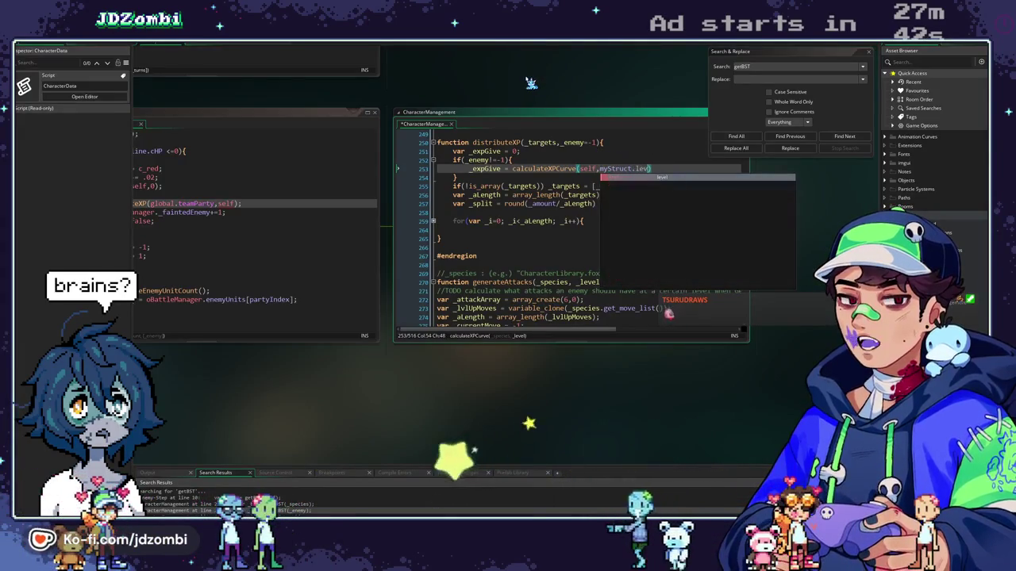
{"action": "type", "text": ";"}
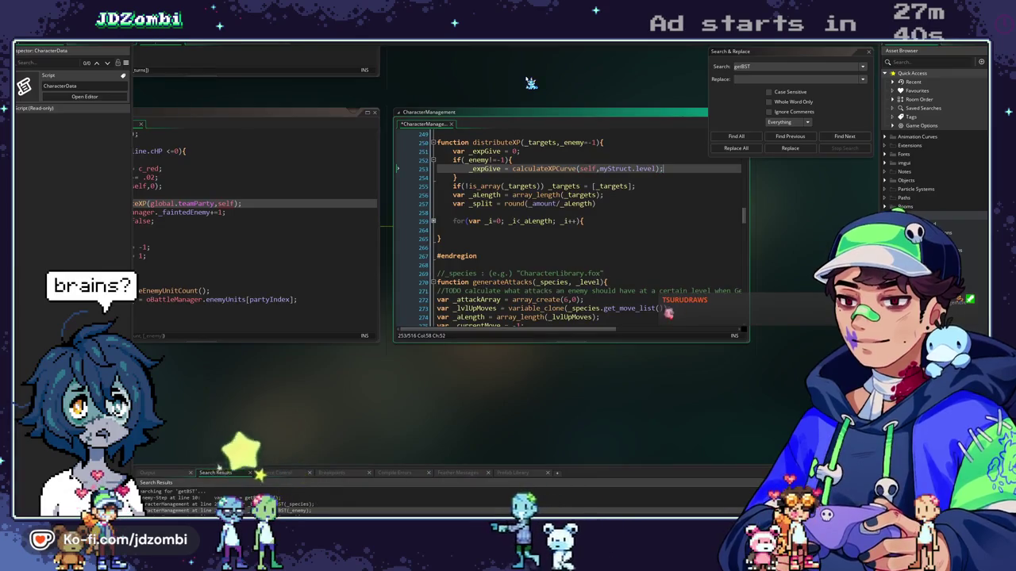
{"action": "left_click_drag", "start_coordinate": [528, 85], "coordinate": [447, 74]}
Review calculateXPCurve's parameters and select self in pEnemy's distributeXP call
{"action": "scroll", "coordinate": [476, 207], "scroll_direction": "up", "scroll_amount": 10}
{"action": "left_click", "coordinate": [361, 141]}
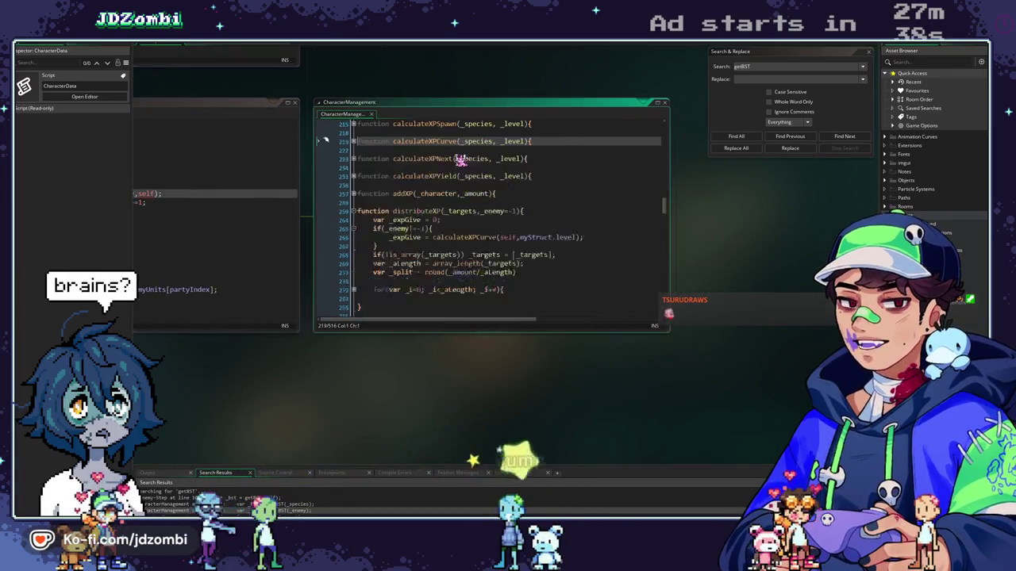
{"action": "left_click", "coordinate": [355, 141]}
{"action": "left_click_drag", "start_coordinate": [400, 88], "coordinate": [445, 122]}
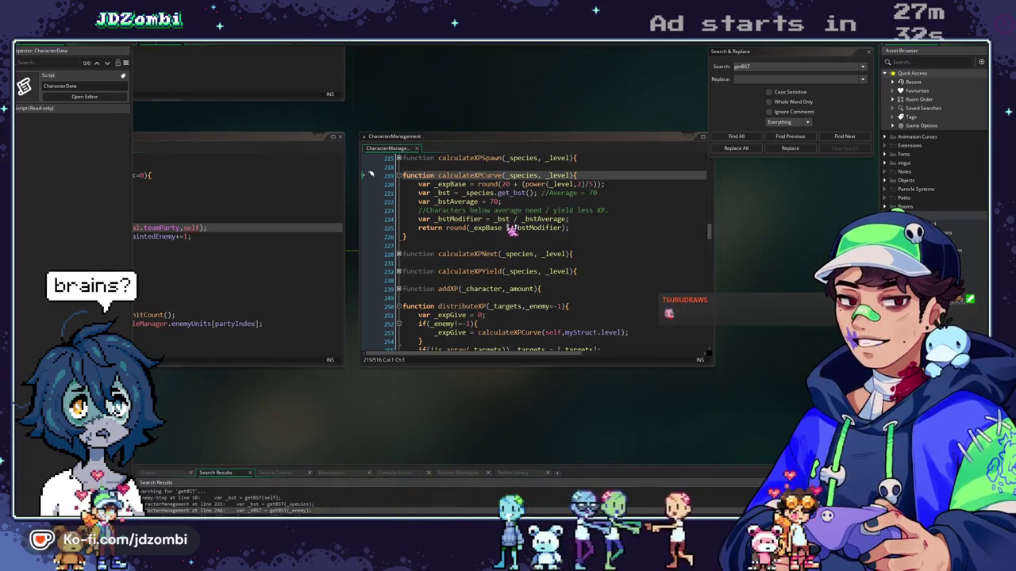
{"action": "scroll", "coordinate": [515, 230], "scroll_direction": "up", "scroll_amount": 8}
{"action": "scroll", "coordinate": [512, 229], "scroll_direction": "up", "scroll_amount": 10}
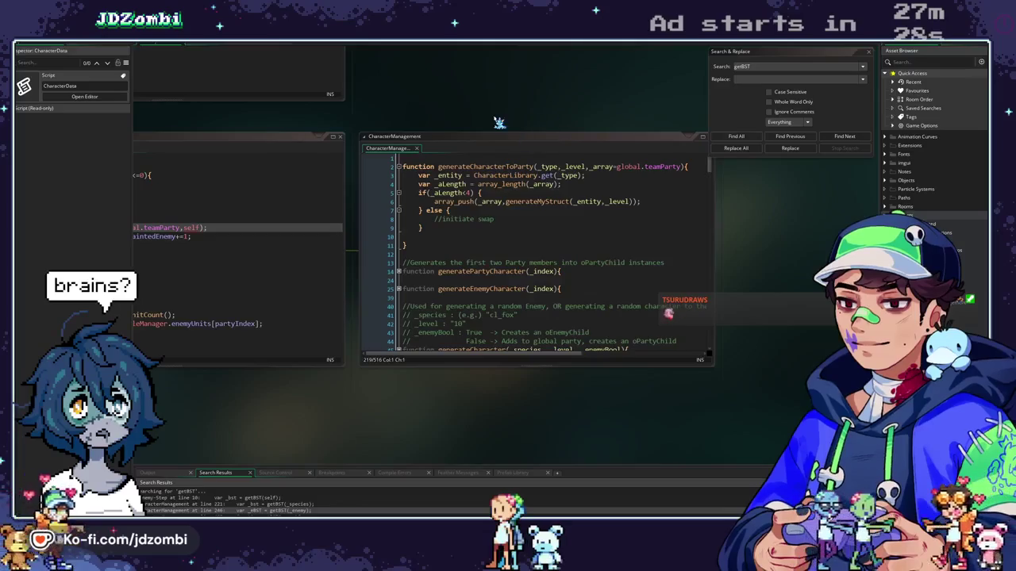
{"action": "left_click_drag", "start_coordinate": [498, 124], "coordinate": [683, 131]}
{"action": "middle_click", "coordinate": [258, 240]}
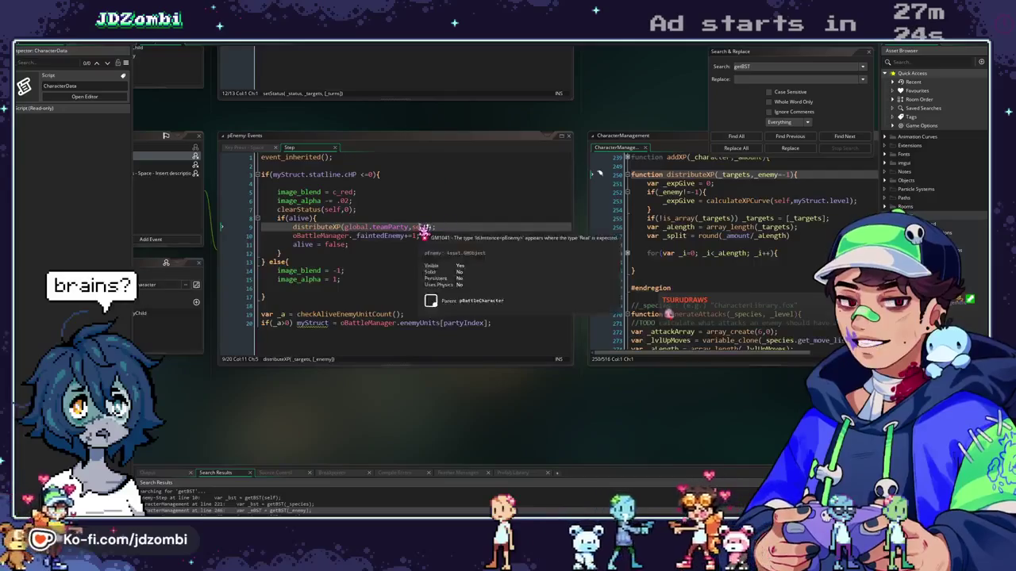
{"action": "double_click", "coordinate": [419, 227]}
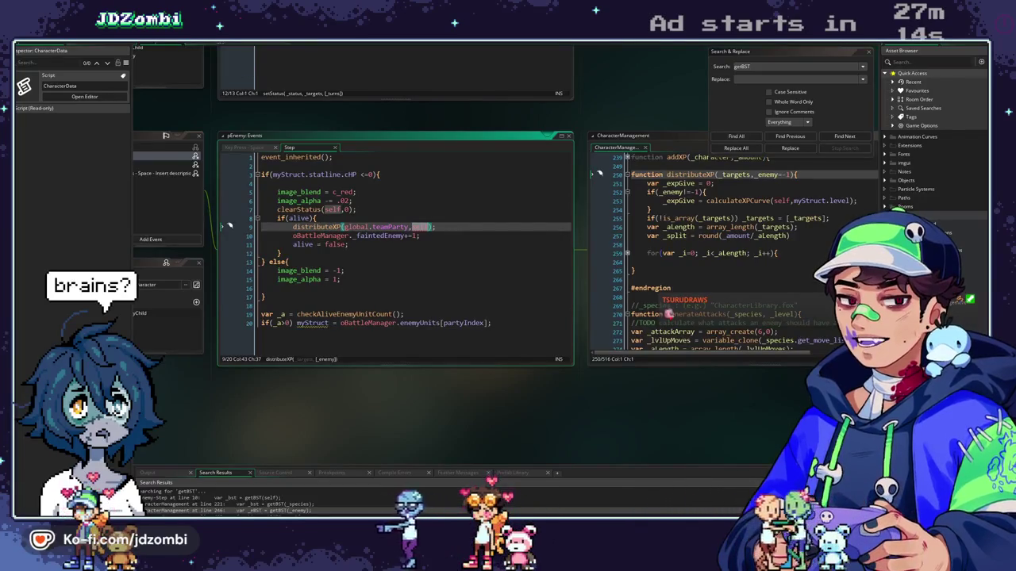
Maximise the CharacterManagement script and scroll up to generateMyStruct
{"action": "key", "text": "F1"}
{"action": "scroll", "coordinate": [282, 251], "scroll_direction": "up", "scroll_amount": 10}
{"action": "scroll", "coordinate": [281, 251], "scroll_direction": "up", "scroll_amount": 15}
{"action": "scroll", "coordinate": [264, 235], "scroll_direction": "up", "scroll_amount": 7}
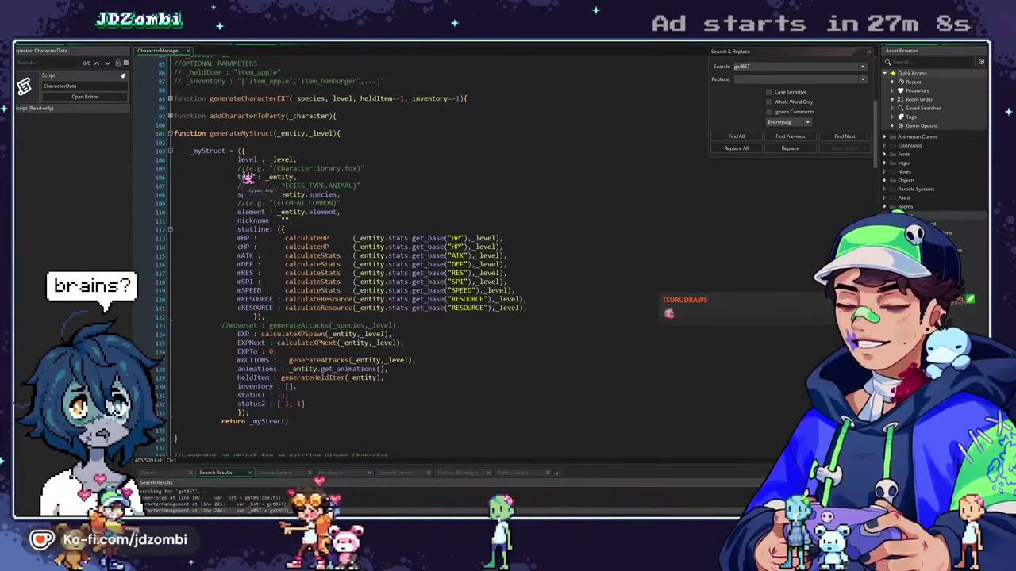
Pass myStruct.type instead of self as distributeXP's enemy argument in pEnemy Step
{"action": "left_click", "coordinate": [246, 176]}
{"action": "key", "text": "F1"}
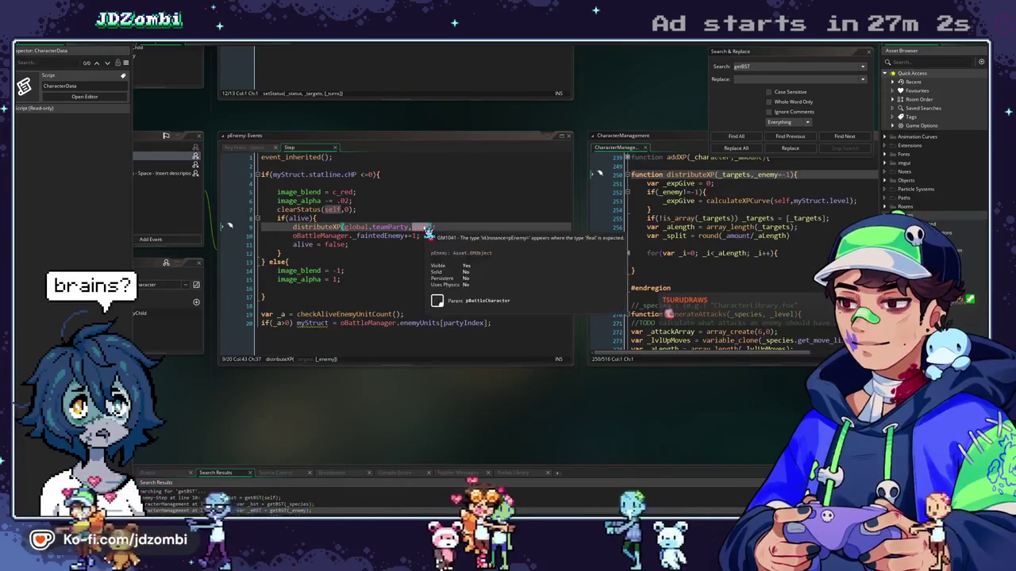
{"action": "type", "text": "myStruct"}
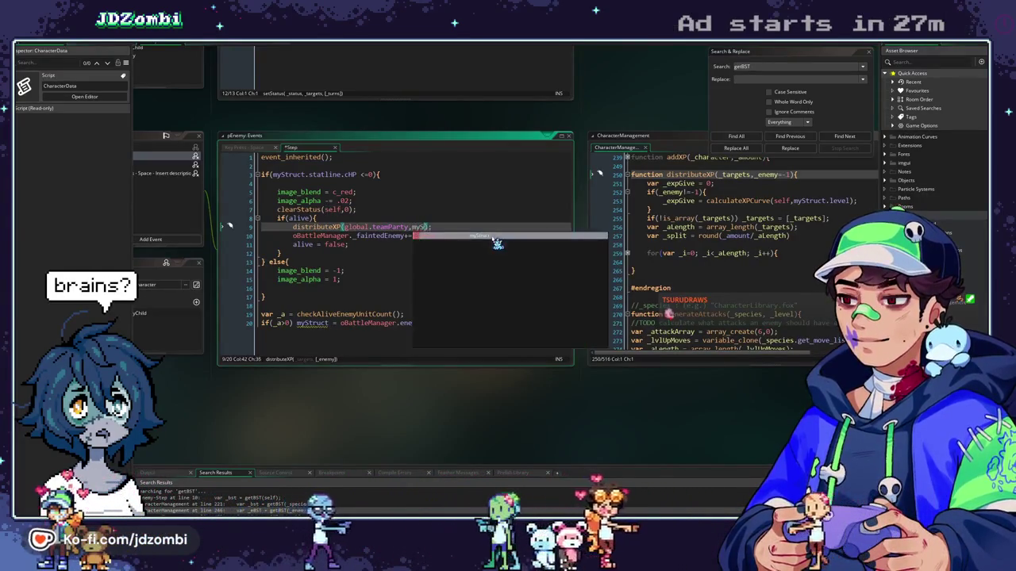
{"action": "type", "text": ".type"}
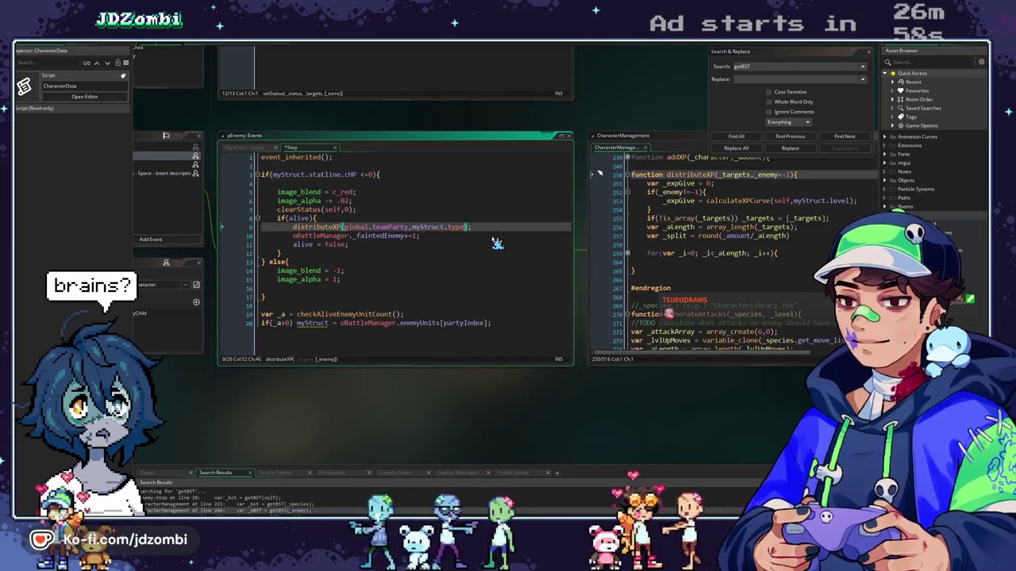
{"action": "left_click", "coordinate": [458, 227]}
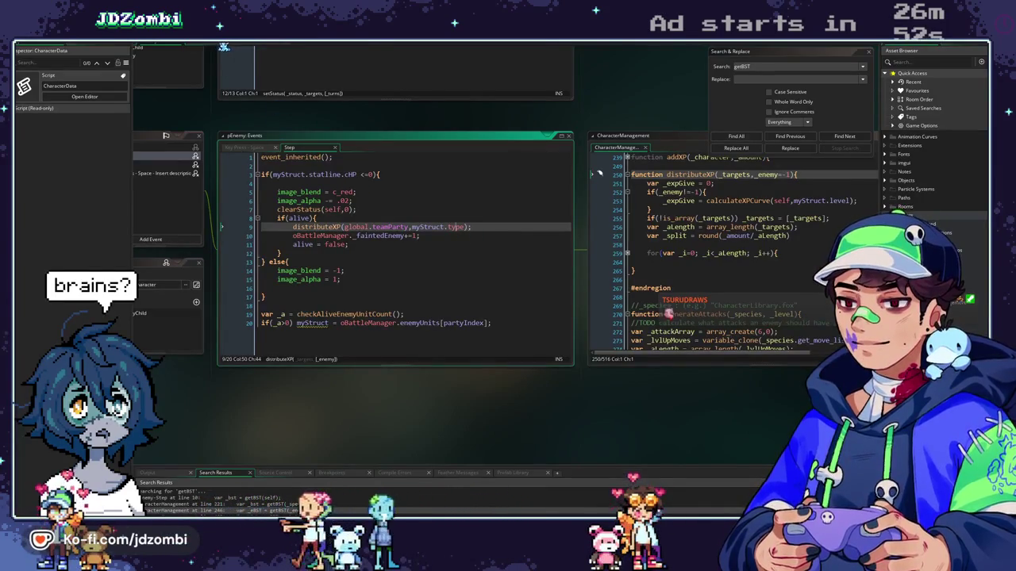
Review distributeXP's array check and split calculation in CharacterManagement
{"action": "key", "text": "F12"}
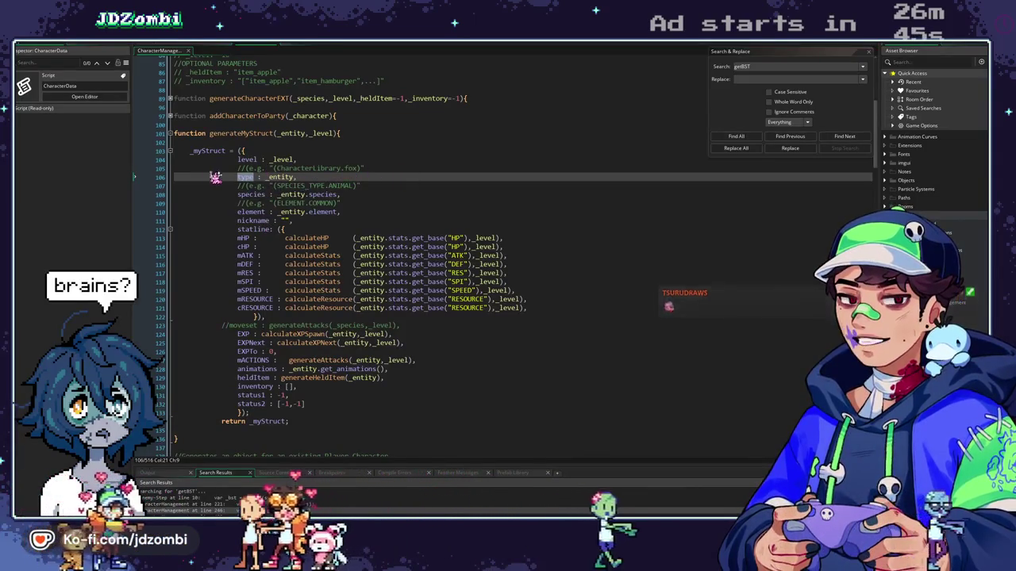
{"action": "left_click", "coordinate": [204, 47]}
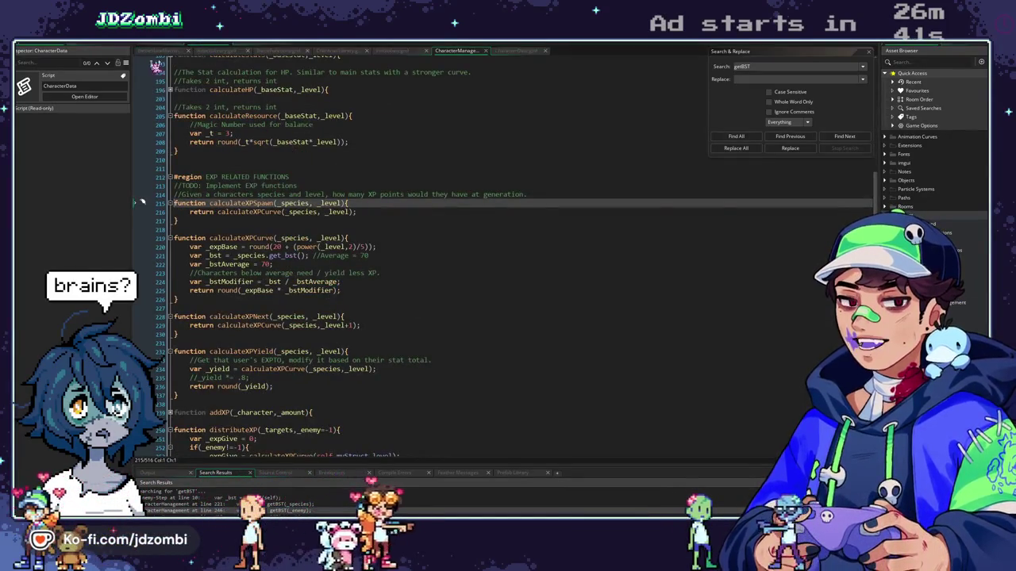
{"action": "key", "text": "ctrl+Tab"}
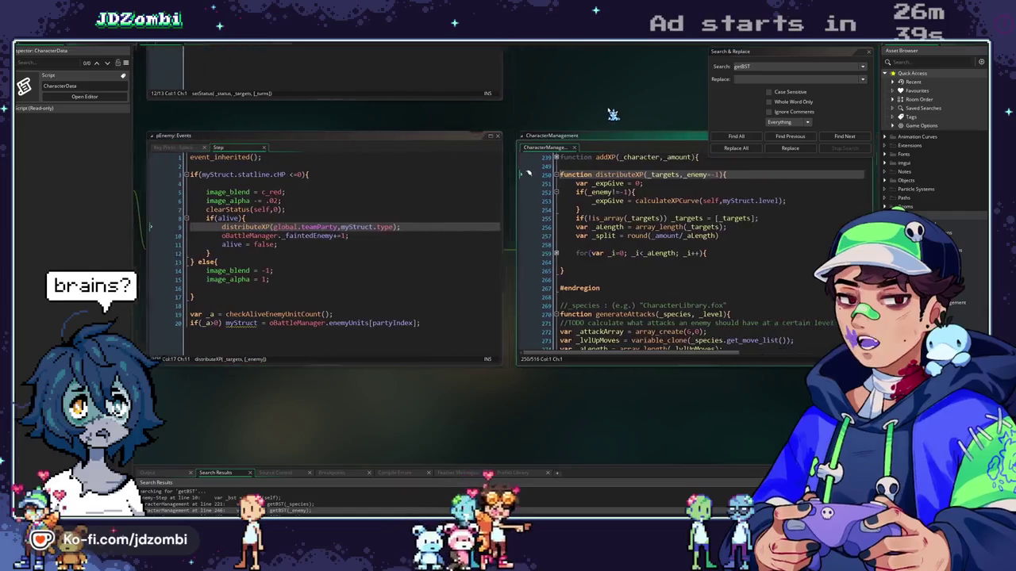
{"action": "left_click", "coordinate": [481, 210]}
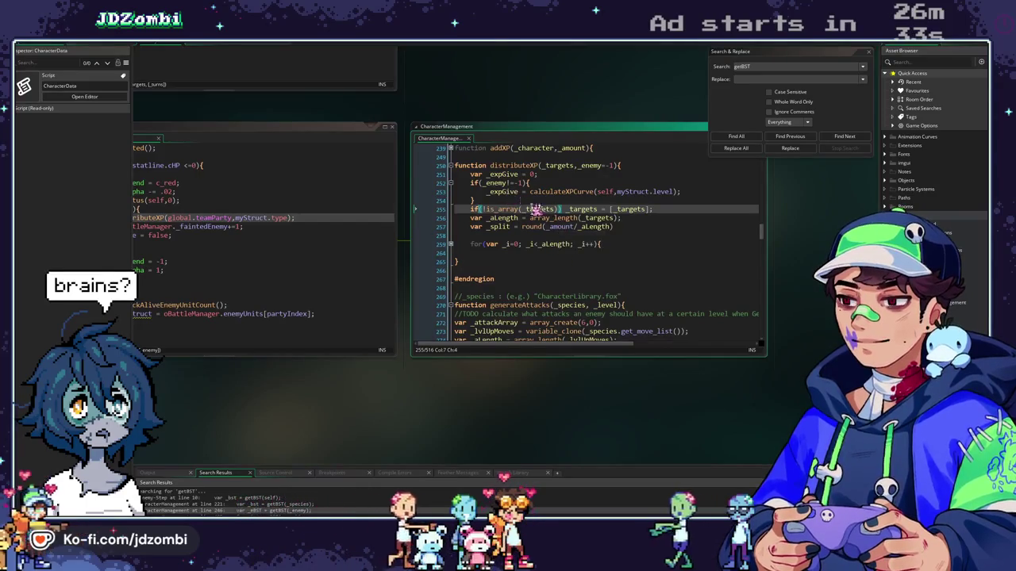
{"action": "left_click", "coordinate": [560, 227]}
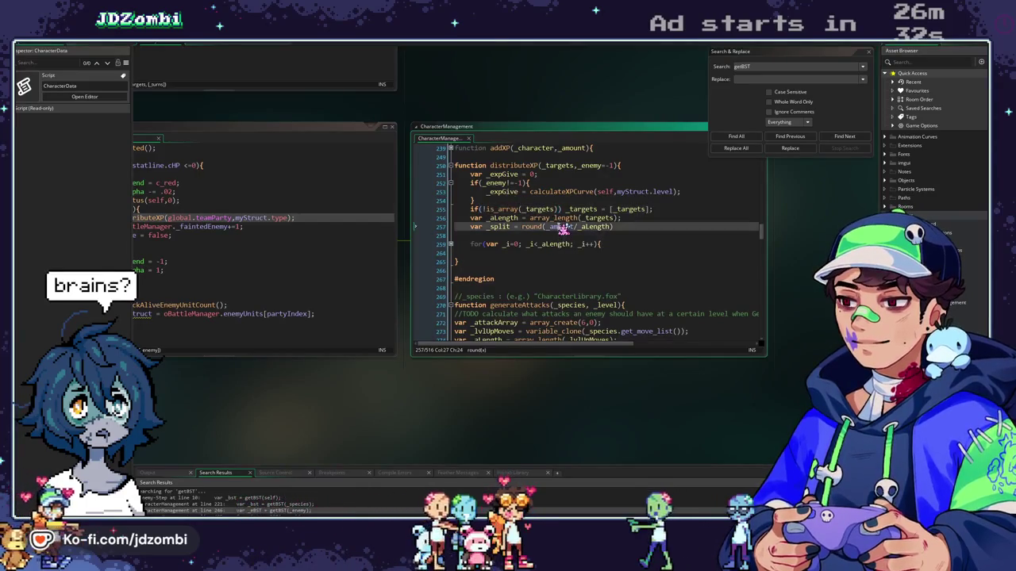
Rename _expGive to _amount and delete the TODO modifier comment from distributeXP's loop
{"action": "double_click", "coordinate": [498, 191]}
{"action": "type", "text": "_amount"}
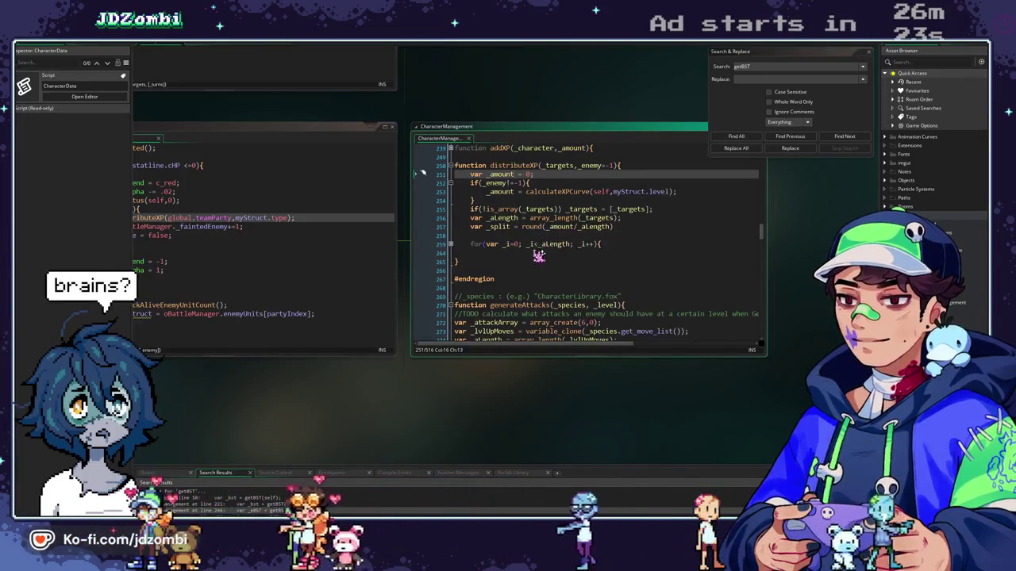
{"action": "left_click", "coordinate": [451, 245]}
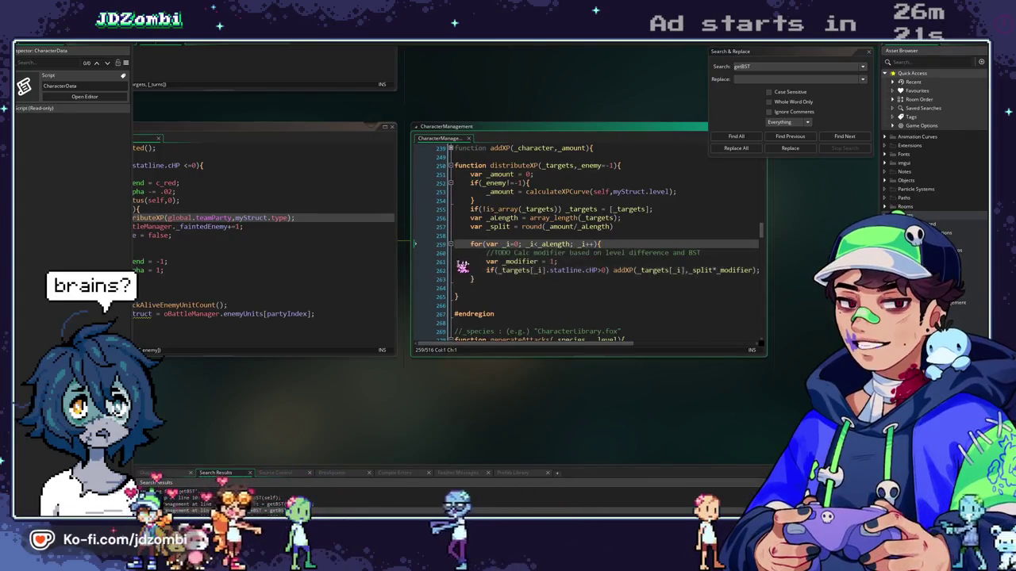
{"action": "left_click_drag", "start_coordinate": [712, 254], "coordinate": [474, 255]}
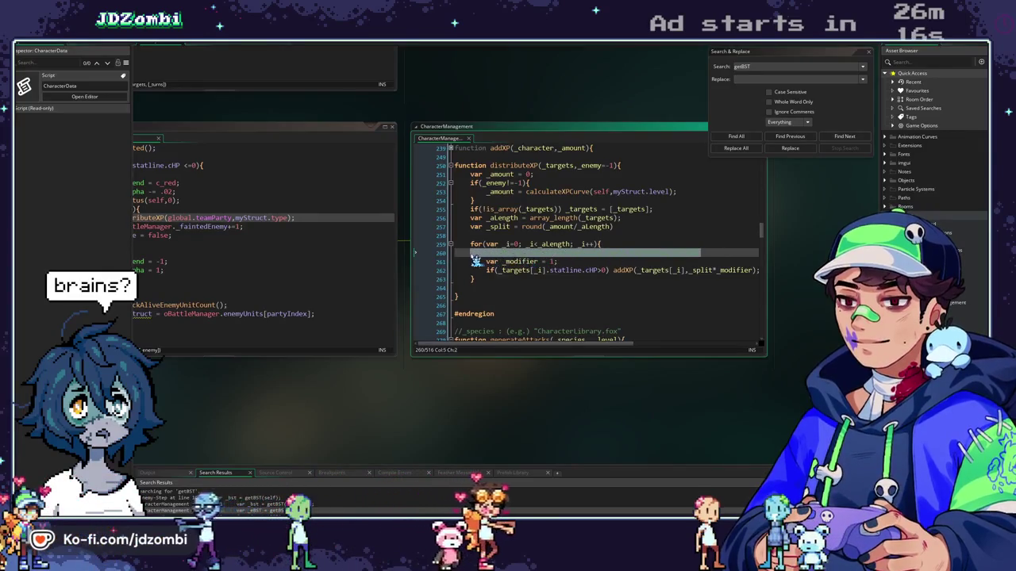
{"action": "key", "text": "BackSpace"}
{"action": "key", "text": "BackSpace"}
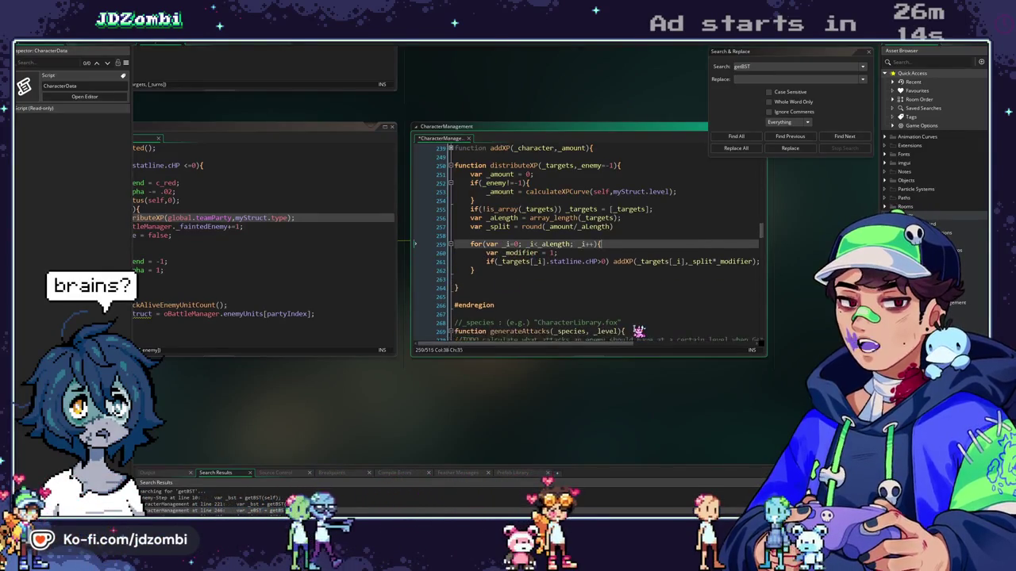
{"action": "left_click", "coordinate": [558, 252]}
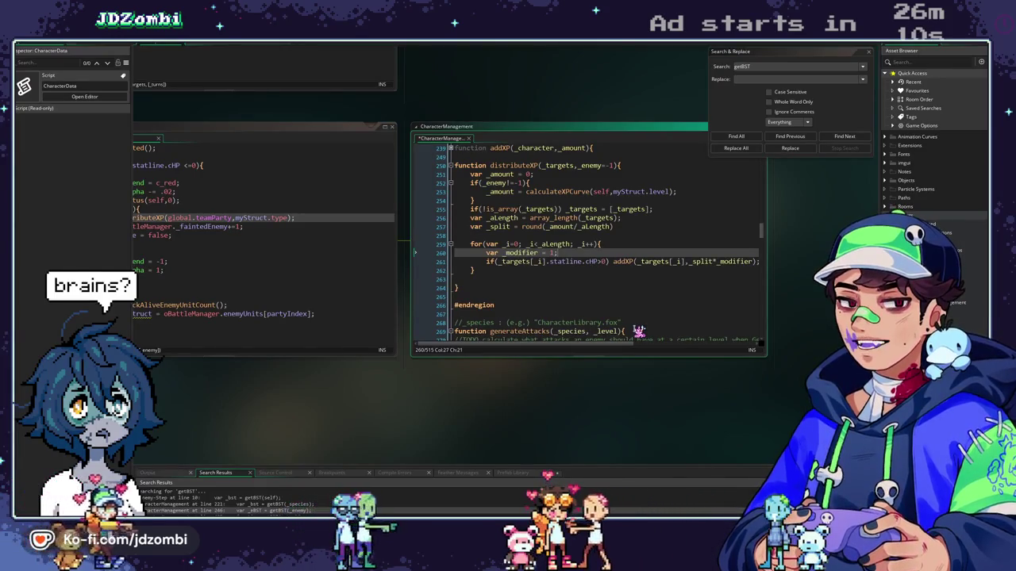
{"action": "left_click", "coordinate": [143, 201]}
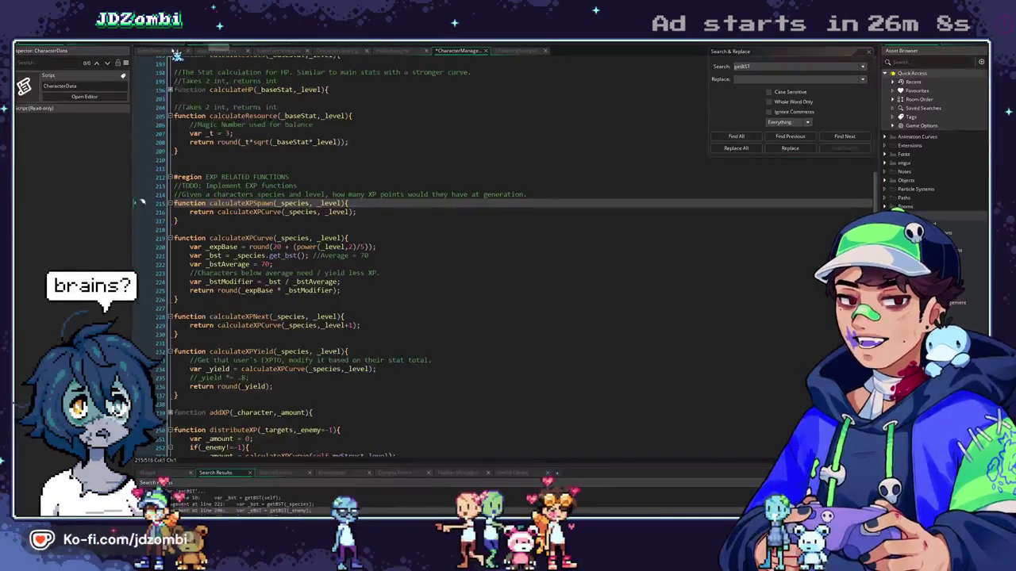
Set cl_plasmau's starting level to 15 in pGame's Create event
{"action": "left_click", "coordinate": [162, 50]}
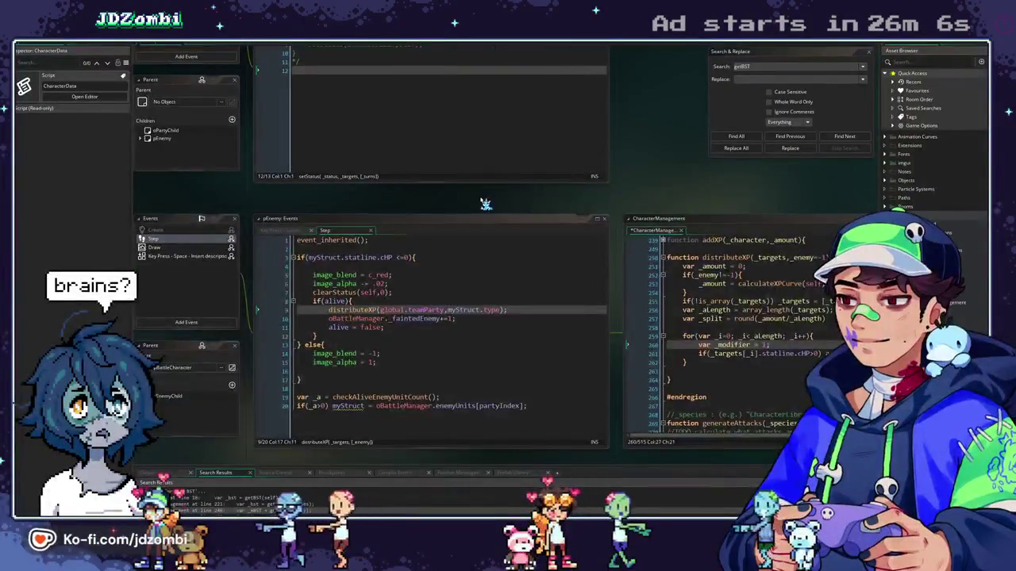
{"action": "scroll", "coordinate": [469, 302], "scroll_direction": "up", "scroll_amount": 5}
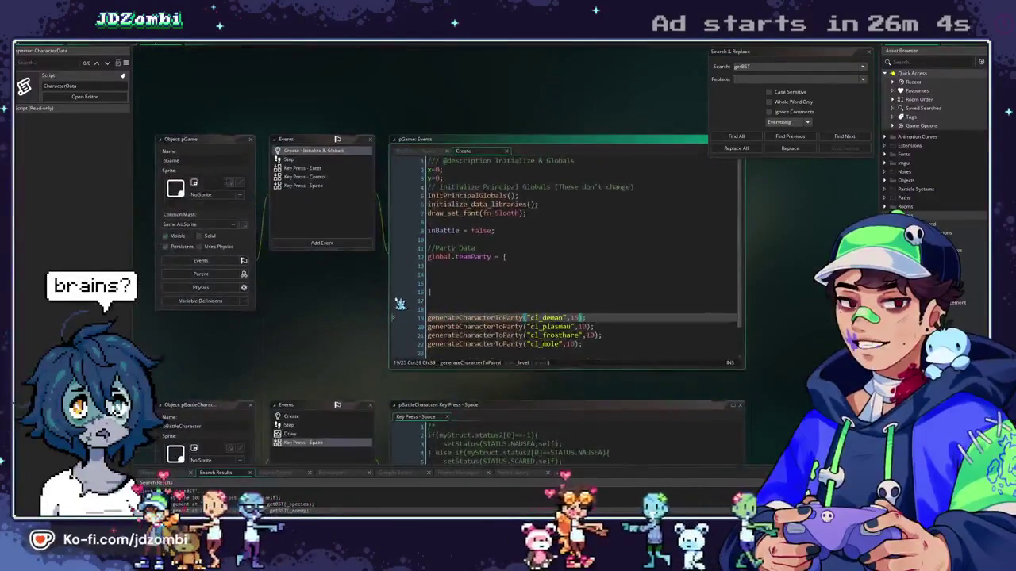
{"action": "scroll", "coordinate": [485, 293], "scroll_direction": "down", "scroll_amount": 1}
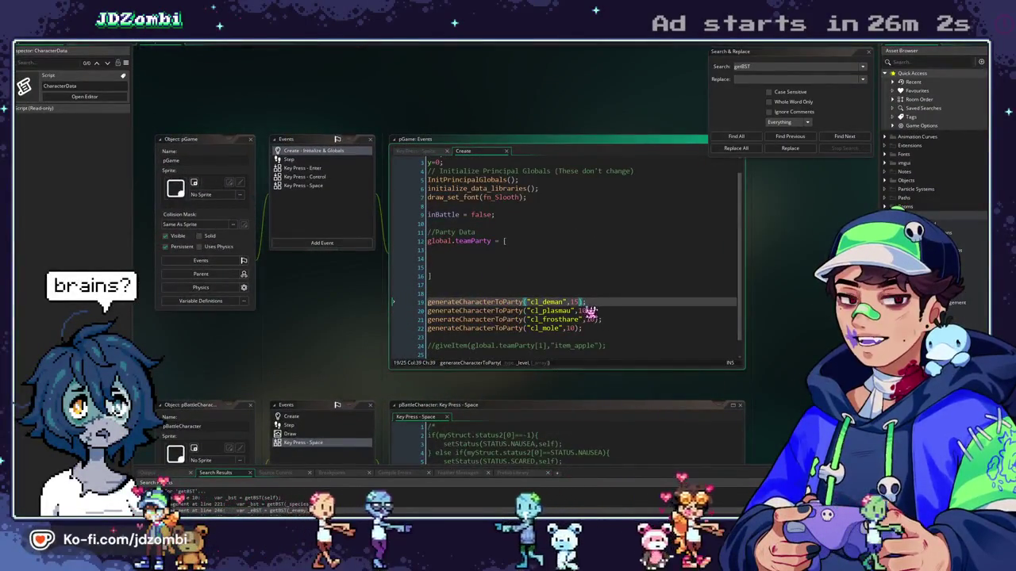
{"action": "left_click", "coordinate": [590, 311]}
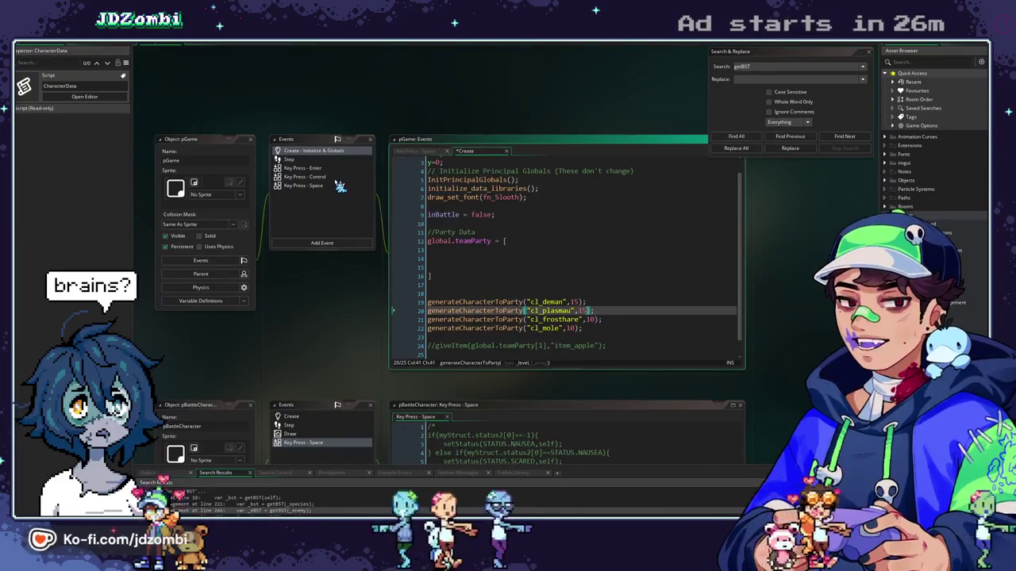
Replace cl_frosthare with generateRandomCharacter() in the Space key encounter and run the game
{"action": "left_click", "coordinate": [329, 177]}
{"action": "left_click", "coordinate": [336, 188]}
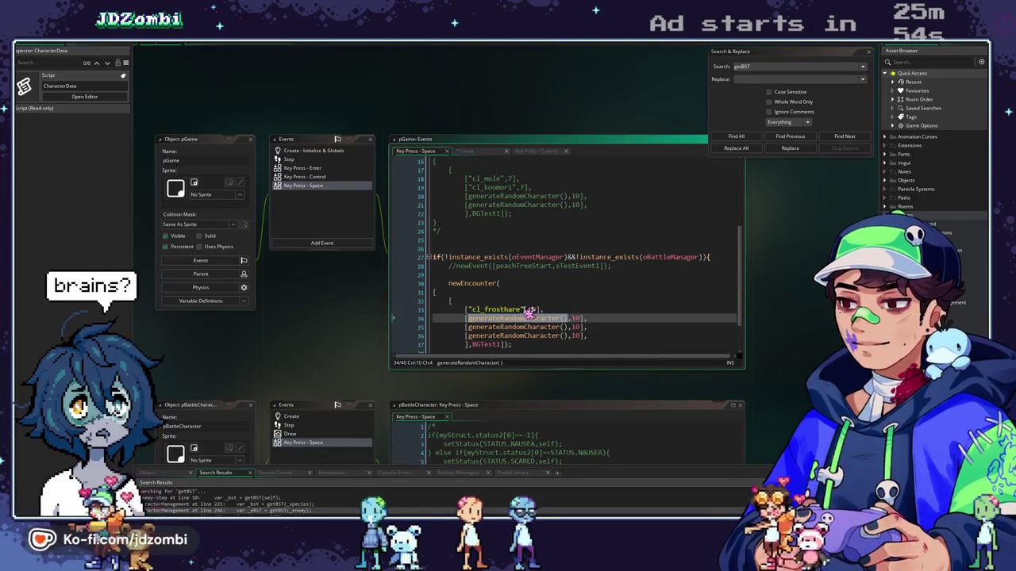
{"action": "left_click_drag", "start_coordinate": [524, 310], "coordinate": [482, 311]}
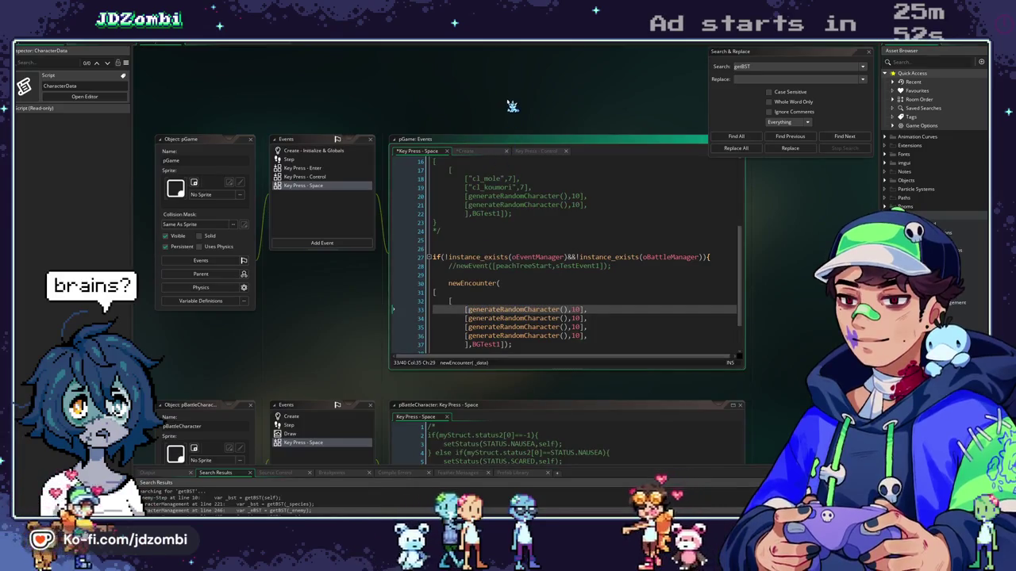
{"action": "key", "text": "ctrl+v"}
{"action": "key", "text": "F5"}
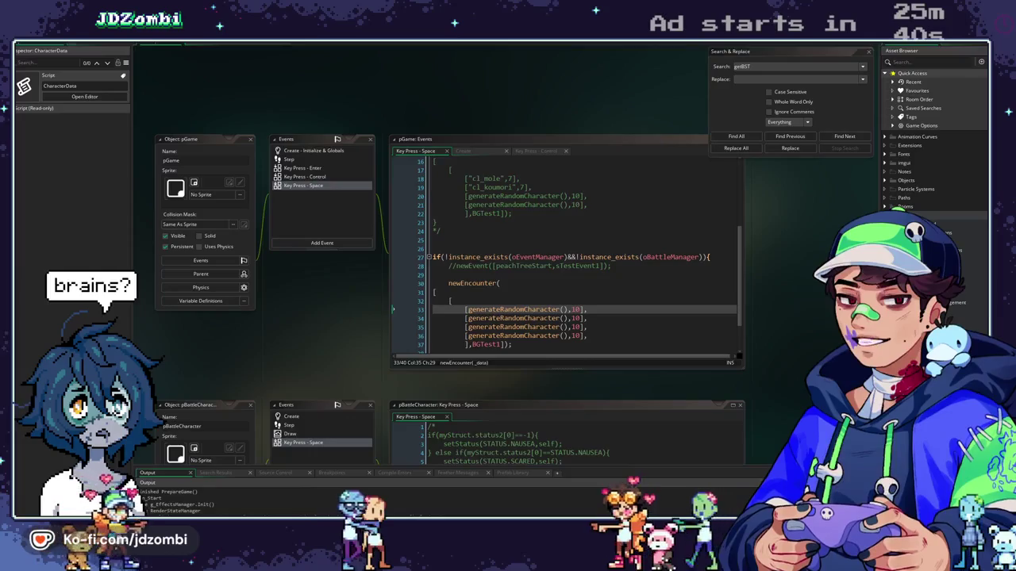
Line up pEnemy Step beside distributeXP and select self in its calculateXPCurve call
{"action": "scroll", "coordinate": [366, 298], "scroll_direction": "down", "scroll_amount": 5}
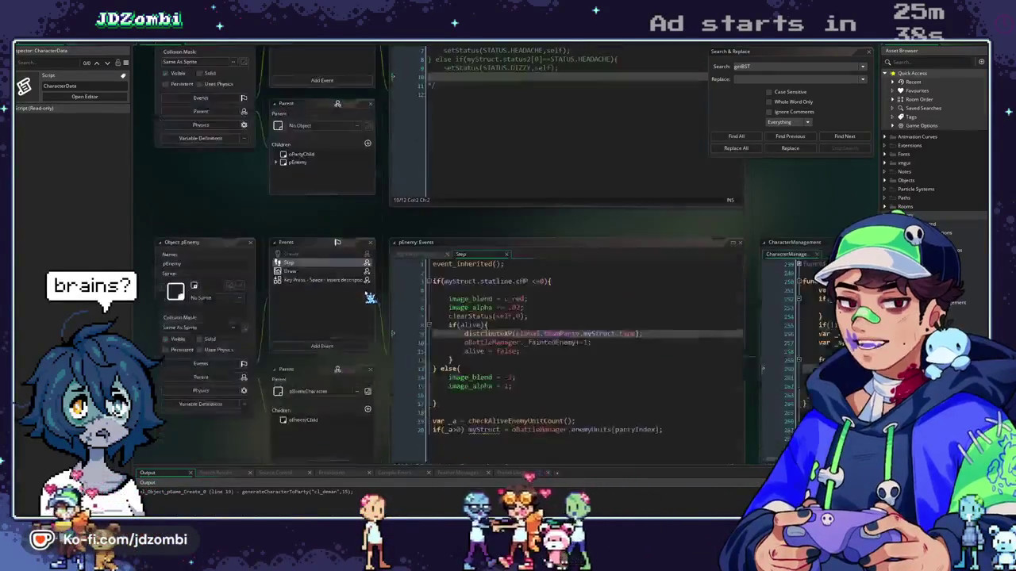
{"action": "scroll", "coordinate": [369, 298], "scroll_direction": "down", "scroll_amount": 4}
{"action": "scroll", "coordinate": [529, 220], "scroll_direction": "right", "scroll_amount": 6}
{"action": "scroll", "coordinate": [529, 220], "scroll_direction": "right", "scroll_amount": 1}
{"action": "scroll", "coordinate": [661, 176], "scroll_direction": "up", "scroll_amount": 5}
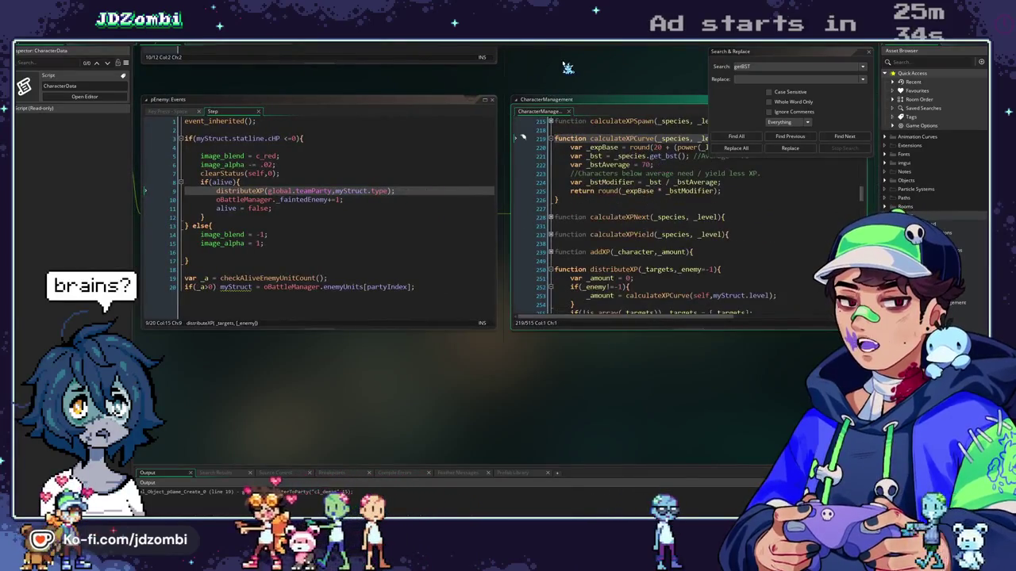
{"action": "scroll", "coordinate": [508, 95], "scroll_direction": "up", "scroll_amount": 2}
{"action": "scroll", "coordinate": [508, 95], "scroll_direction": "right", "scroll_amount": 3}
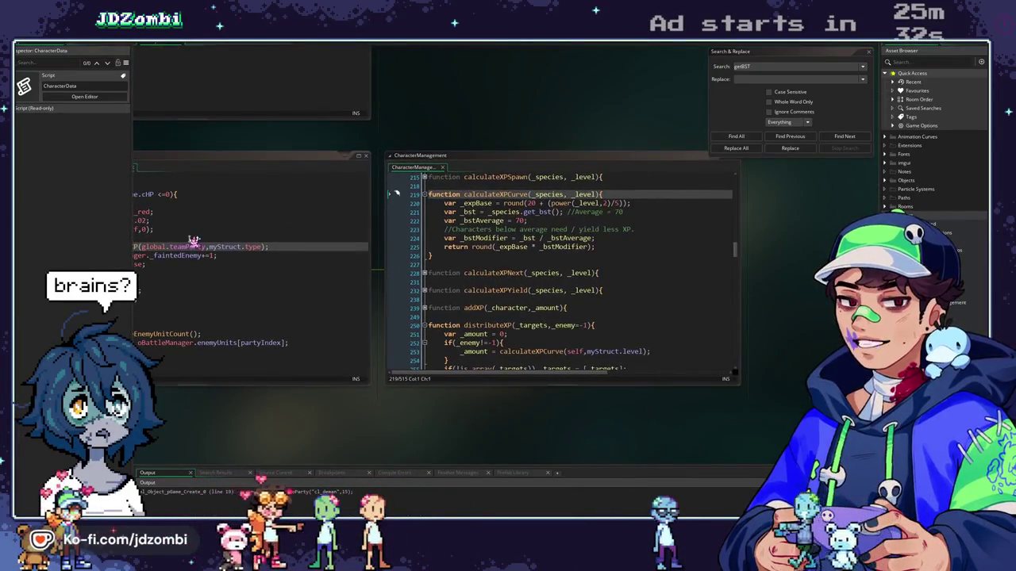
{"action": "scroll", "coordinate": [397, 193], "scroll_direction": "left", "scroll_amount": 3}
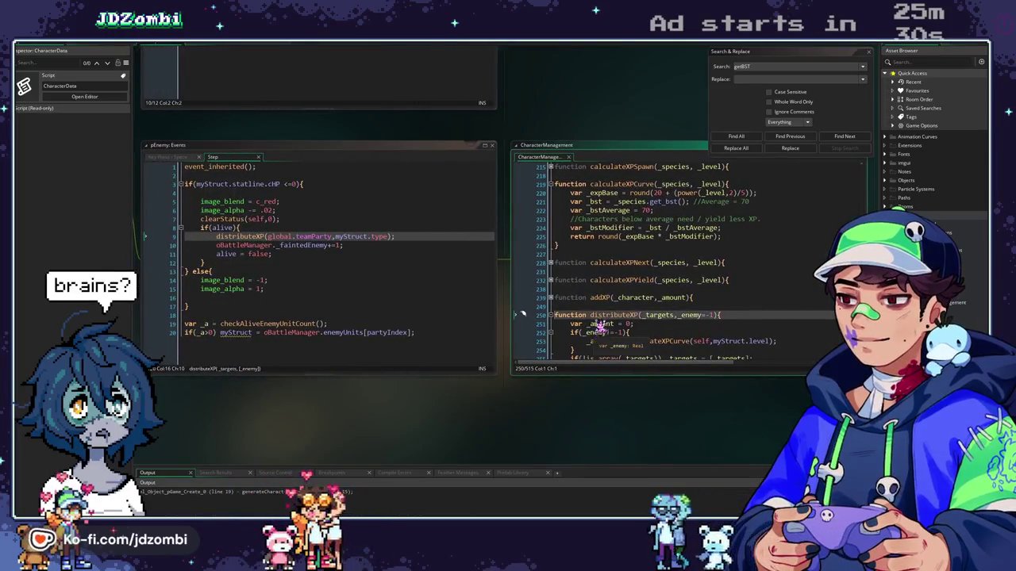
{"action": "scroll", "coordinate": [714, 344], "scroll_direction": "down", "scroll_amount": 1}
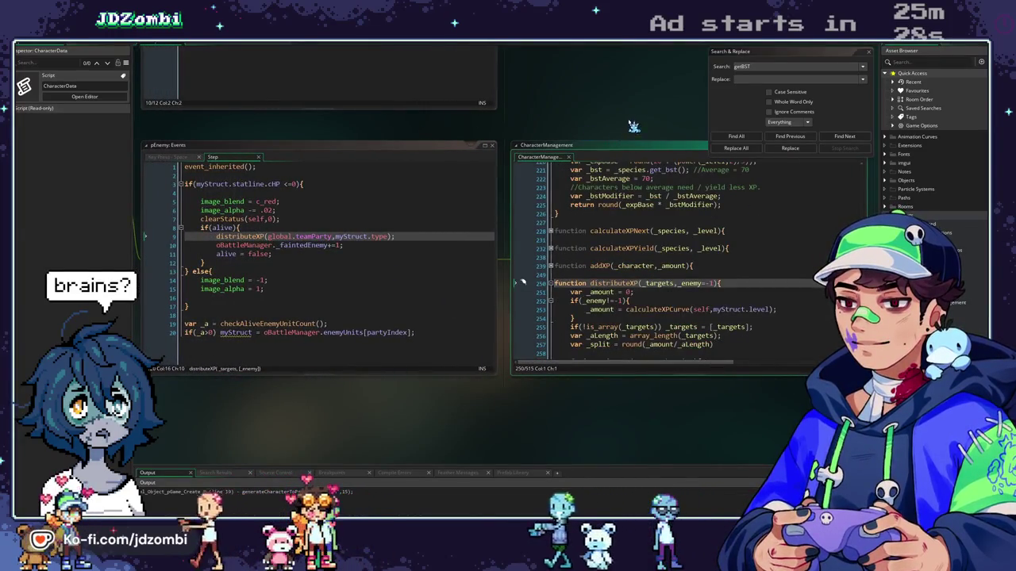
{"action": "scroll", "coordinate": [579, 129], "scroll_direction": "right", "scroll_amount": 1}
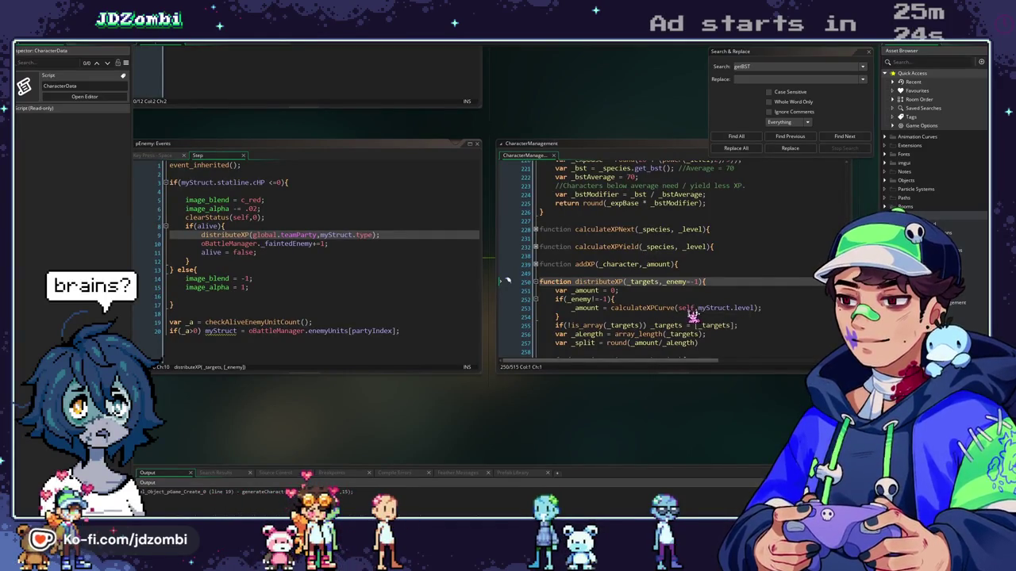
{"action": "double_click", "coordinate": [688, 308]}
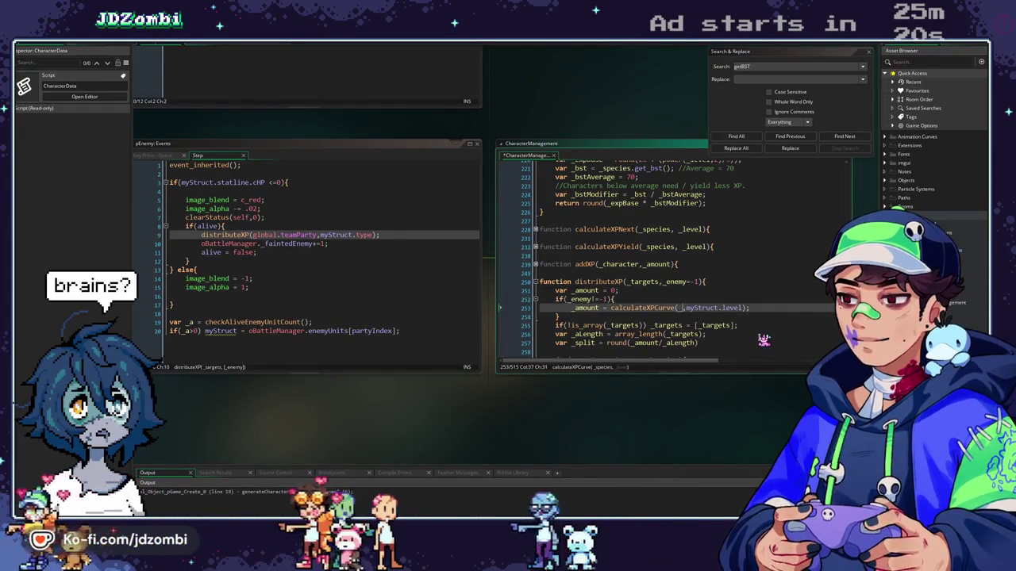
Make distributeXP's calculateXPCurve call use _enemy.type as its first argument
{"action": "type", "text": "_enemy"}
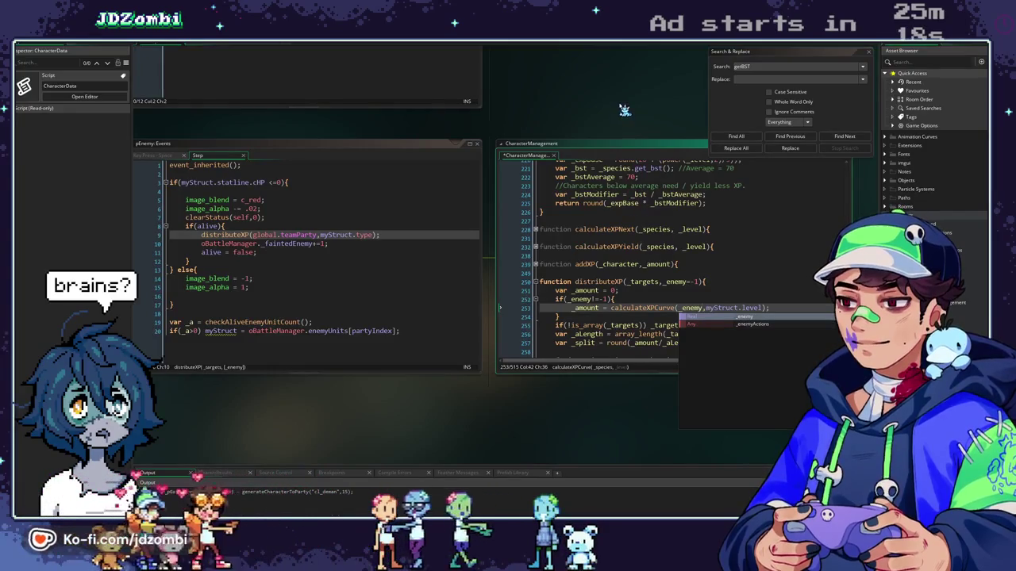
{"action": "key", "text": "BackSpace"}
{"action": "key", "text": "BackSpace"}
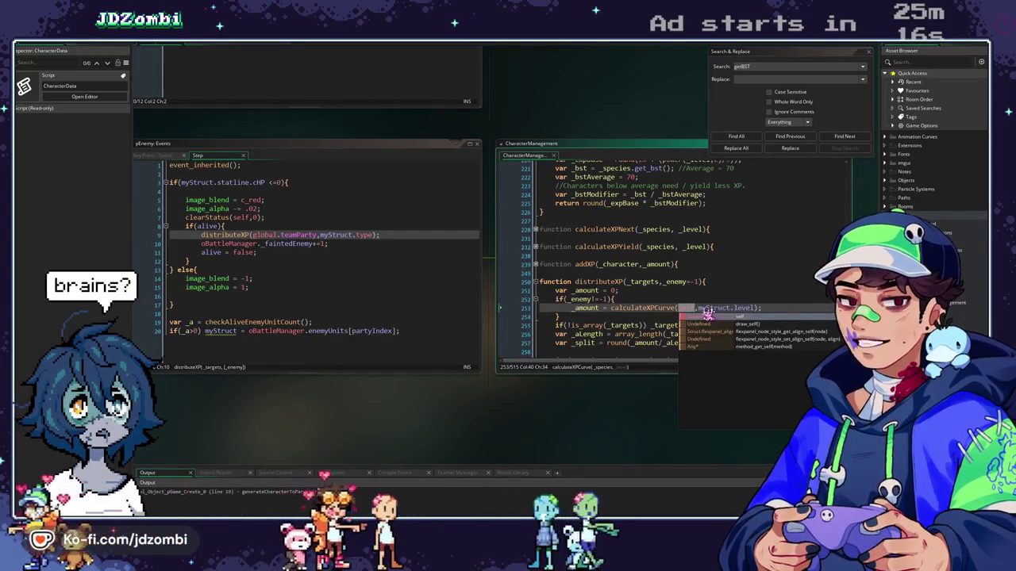
{"action": "key", "text": "Return"}
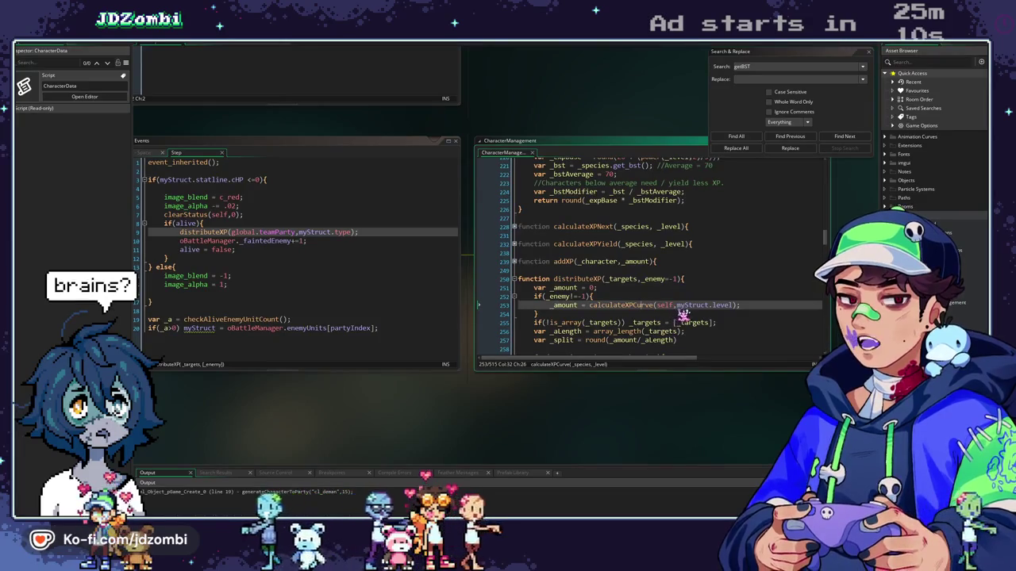
{"action": "double_click", "coordinate": [671, 306]}
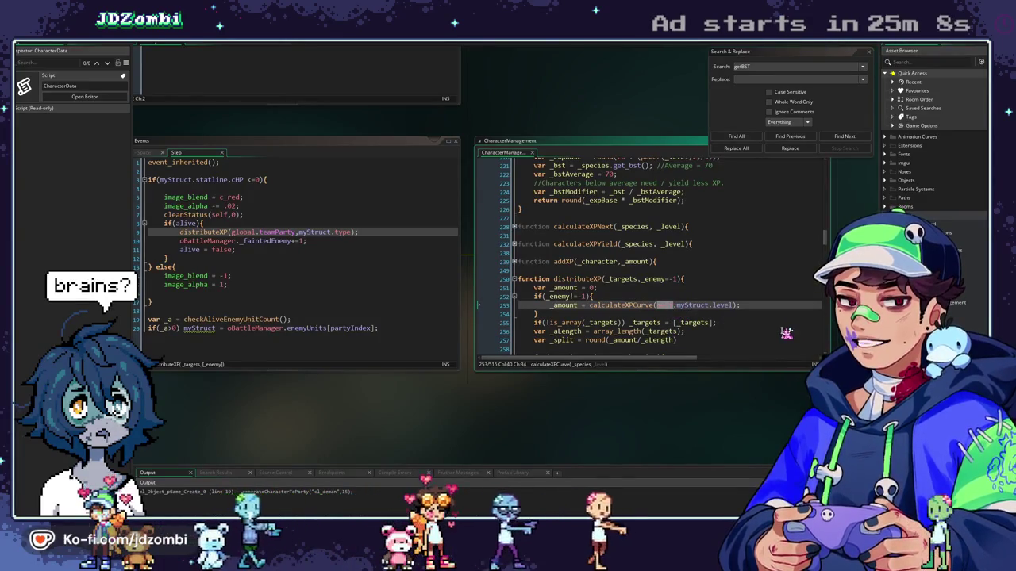
{"action": "type", "text": "_enemy."}
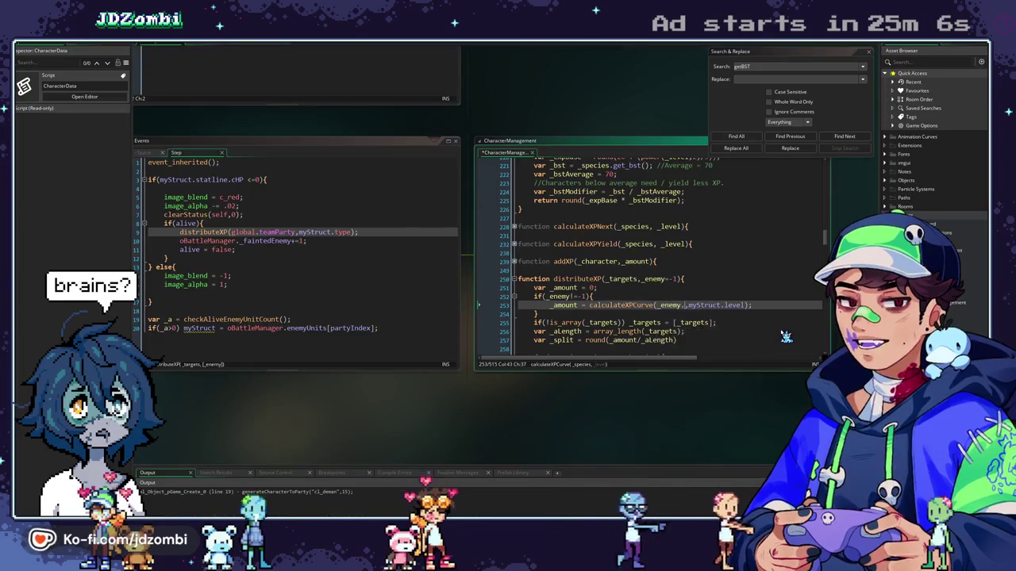
{"action": "type", "text": "type"}
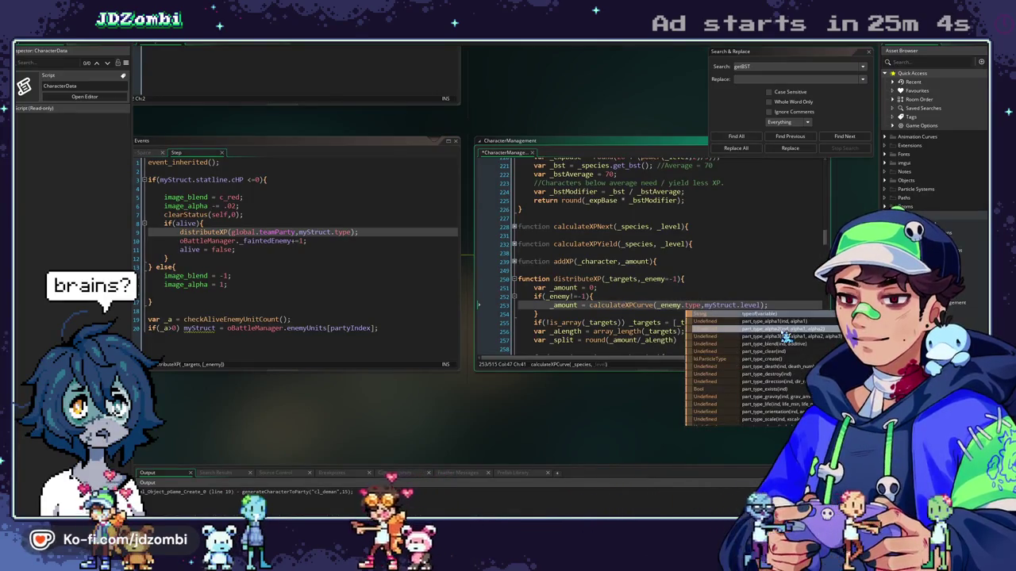
{"action": "left_click", "coordinate": [659, 315]}
Change pEnemy Step's distributeXP argument from myStruct.type to self
{"action": "left_click", "coordinate": [302, 235]}
{"action": "left_click_drag", "start_coordinate": [297, 232], "coordinate": [353, 233]}
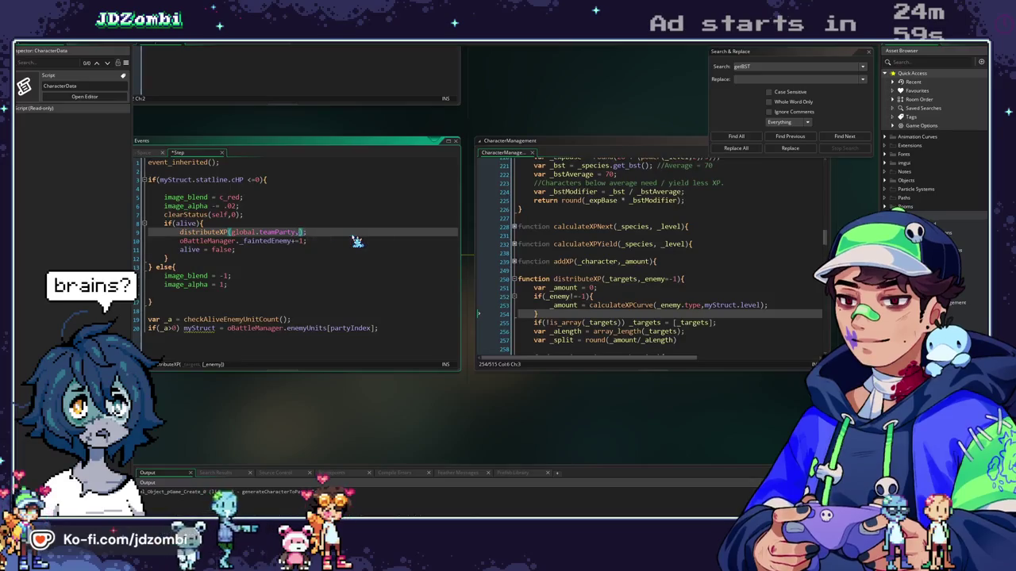
{"action": "type", "text": "self"}
{"action": "left_click", "coordinate": [538, 92]}
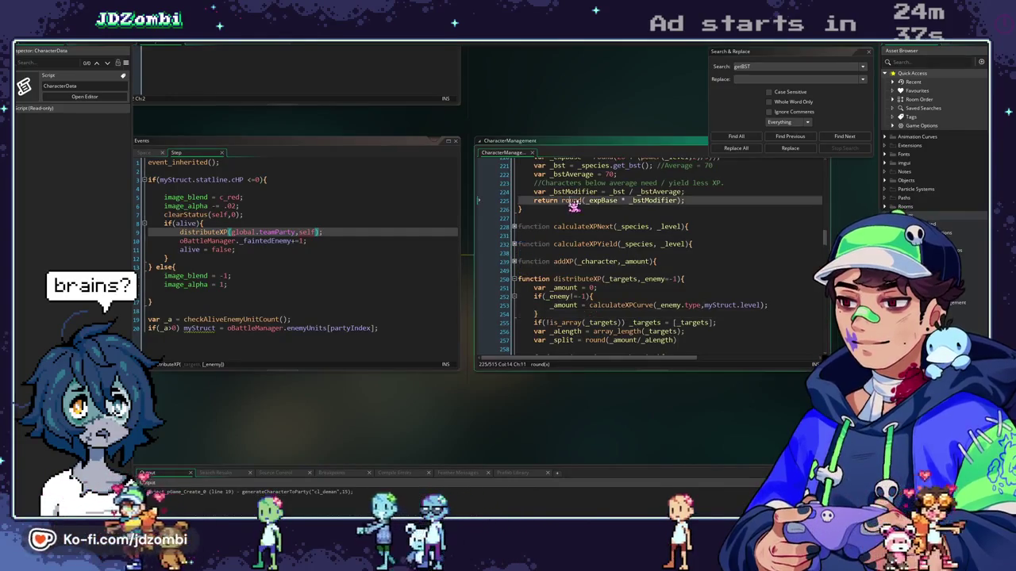
Hardcode _bst = 70 in calculateXPCurve, keeping _species.get_bst() in the comment, and run the game
{"action": "scroll", "coordinate": [519, 235], "scroll_direction": "up", "scroll_amount": 3}
{"action": "left_click", "coordinate": [540, 256]}
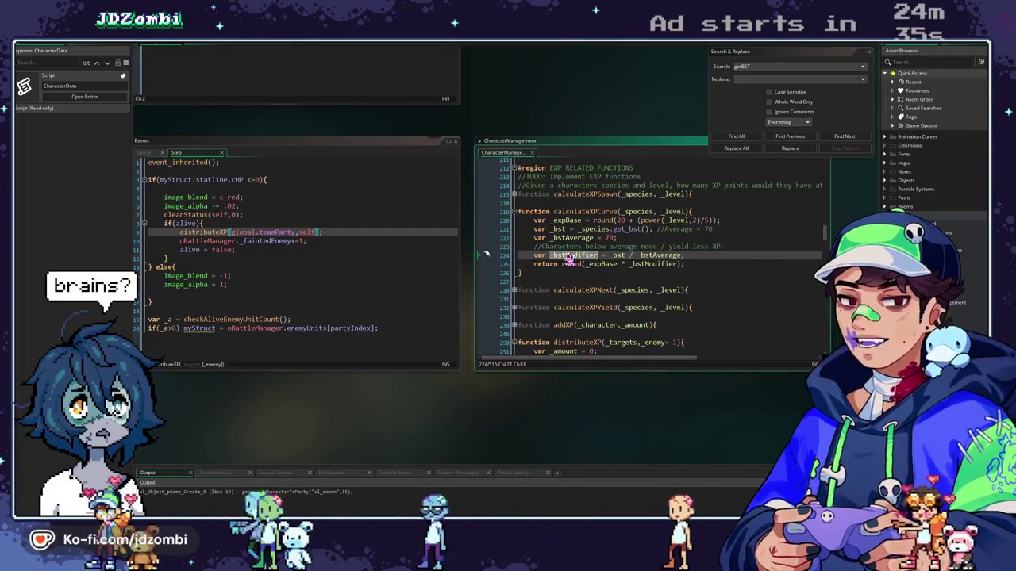
{"action": "left_click", "coordinate": [619, 256]}
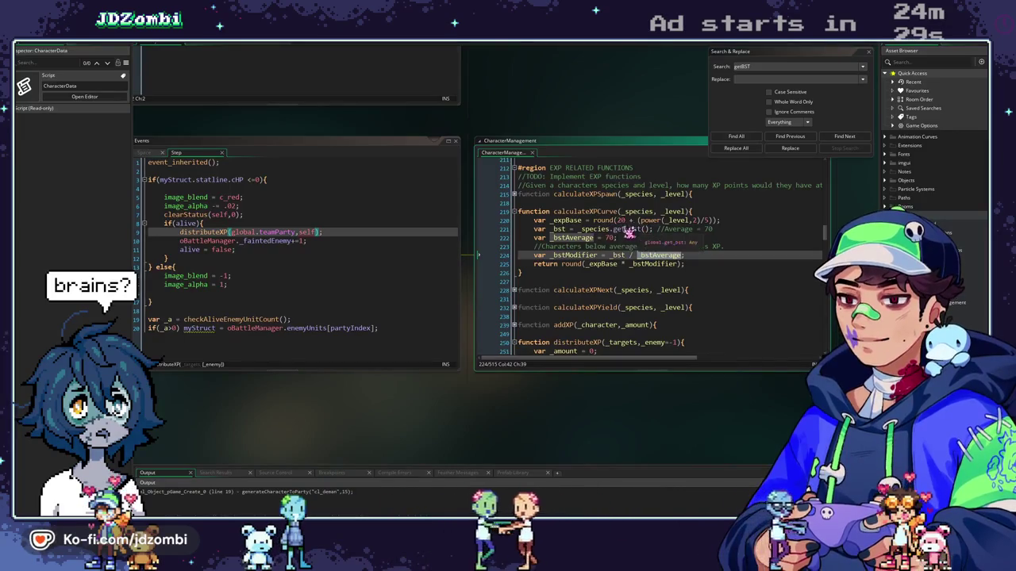
{"action": "mouse_move", "coordinate": [580, 230]}
{"action": "left_mouse_down"}
{"action": "mouse_move", "coordinate": [651, 231]}
{"action": "mouse_move", "coordinate": [579, 230]}
{"action": "left_mouse_up"}
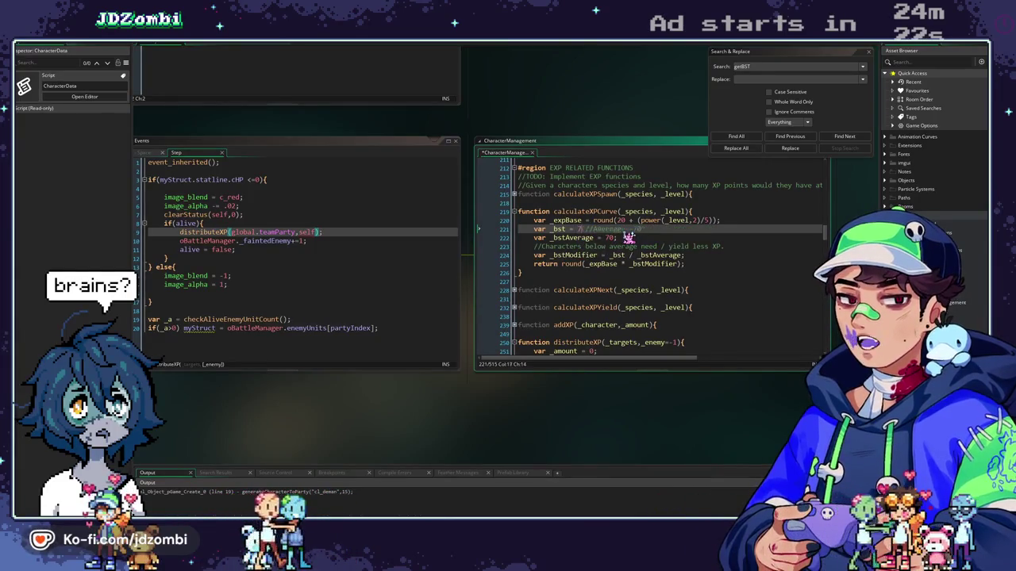
{"action": "key", "text": "ctrl+v"}
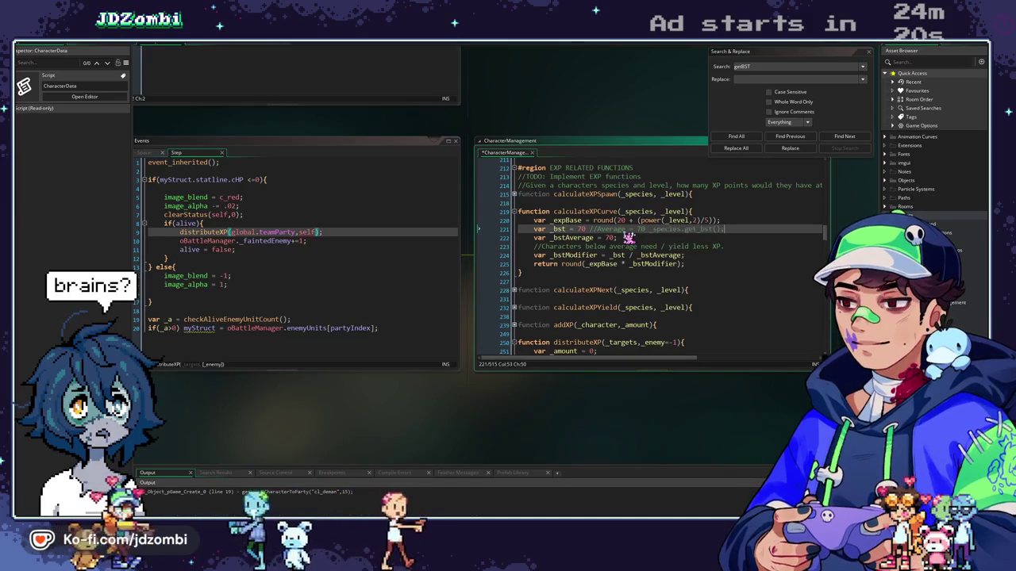
{"action": "left_click", "coordinate": [589, 231]}
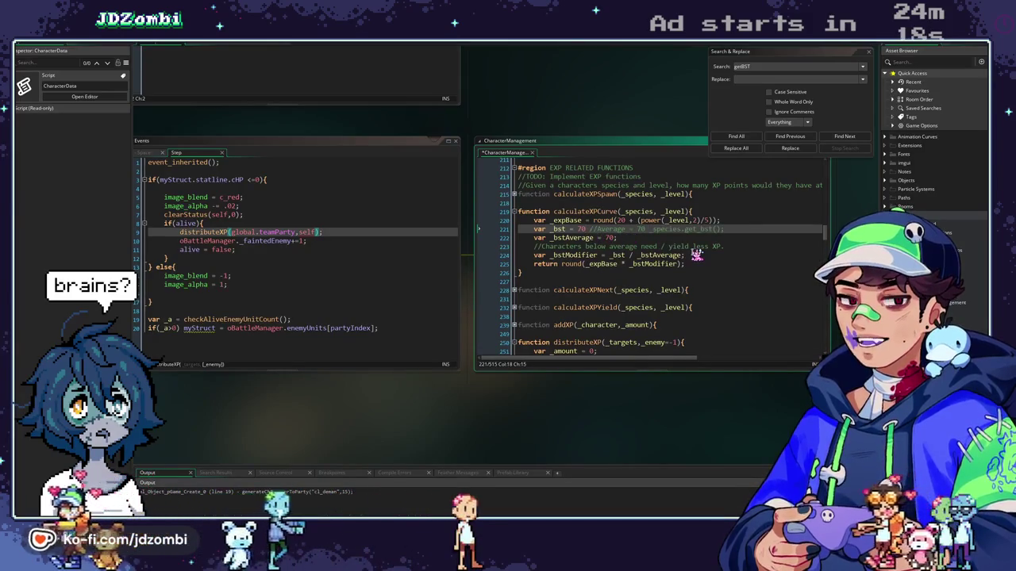
{"action": "type", "text": ";"}
{"action": "key", "text": "F5"}
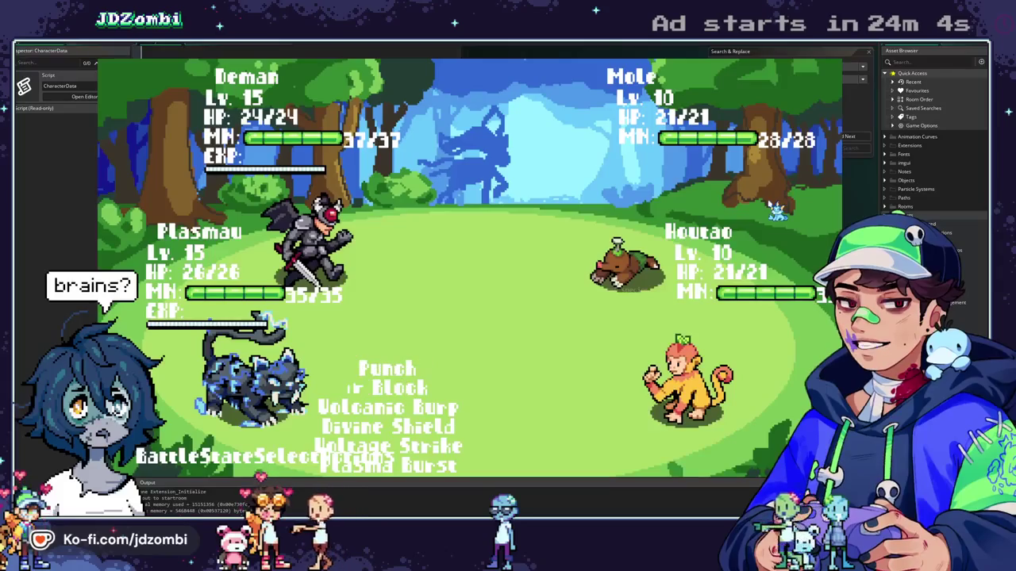
Confirm Divine Shield in the battle turn, so the run stops at pEnemy Step line 9
{"action": "key", "text": "Return"}
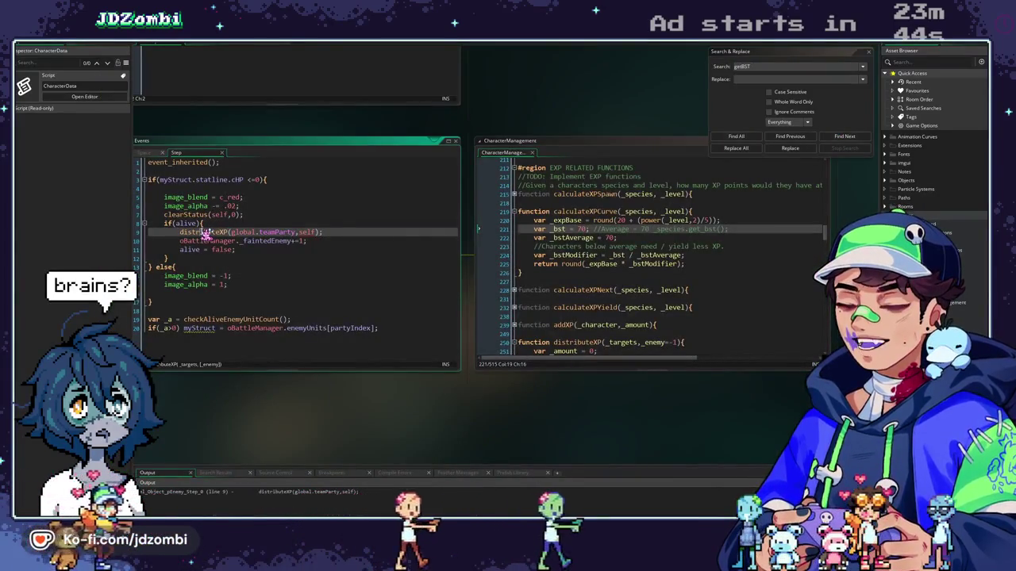
In distributeXP line 253, replace _enemy.type with myStruct.type, then save and rerun the game
{"action": "mouse_move", "coordinate": [206, 232]}
{"action": "mouse_move", "coordinate": [297, 235]}
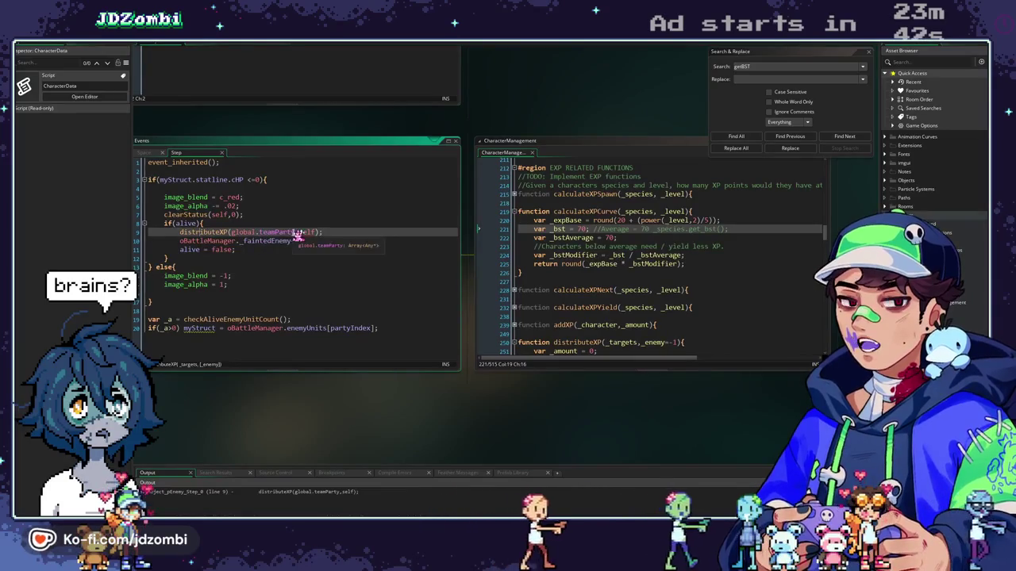
{"action": "middle_click", "coordinate": [211, 233]}
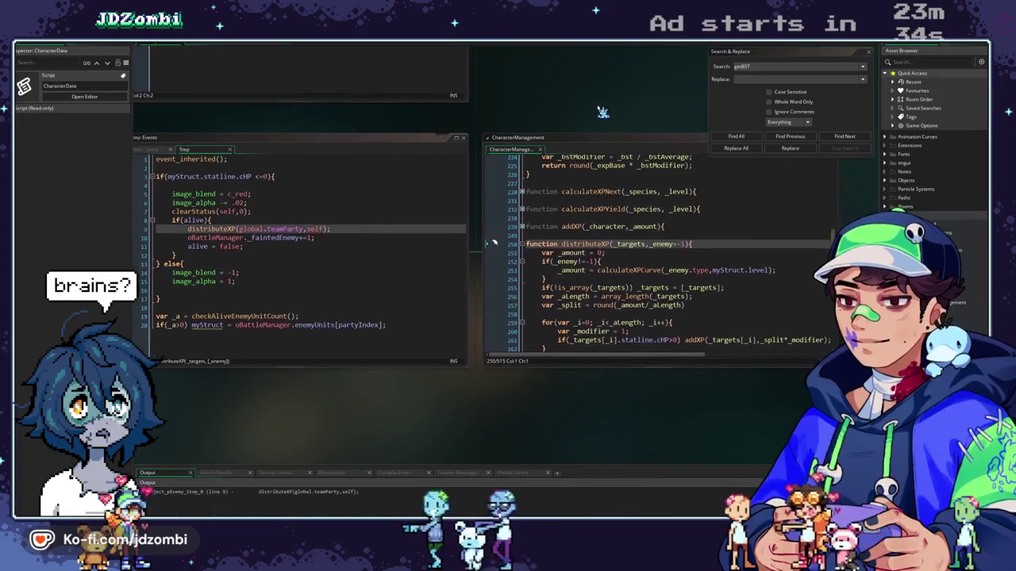
{"action": "left_click_drag", "start_coordinate": [707, 273], "coordinate": [664, 272]}
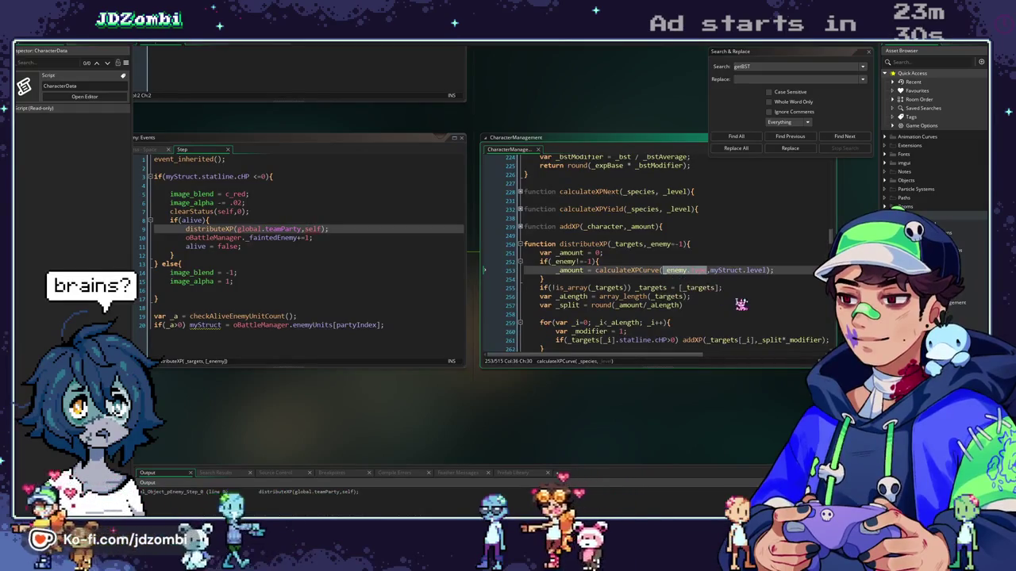
{"action": "type", "text": "myStruct.type"}
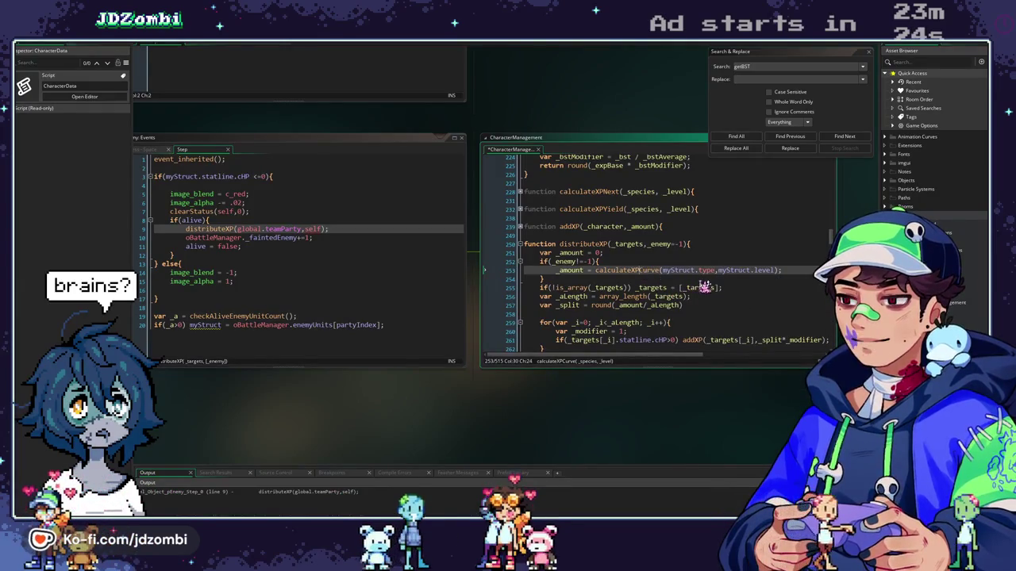
{"action": "key", "text": "F5"}
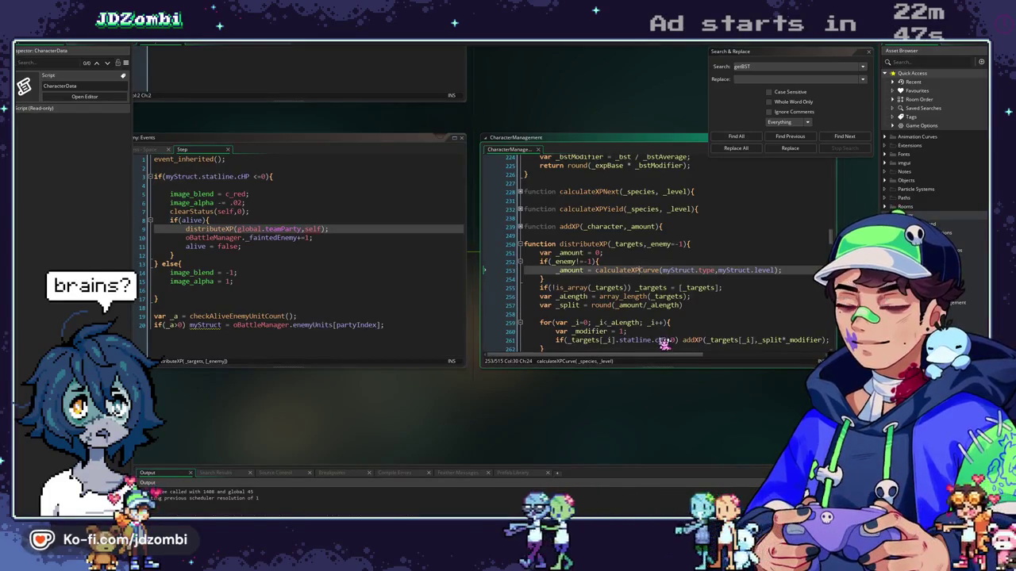
Below the _enemy check on line 254, start a show_debug_message(string("Amount = line
{"action": "left_click", "coordinate": [608, 281]}
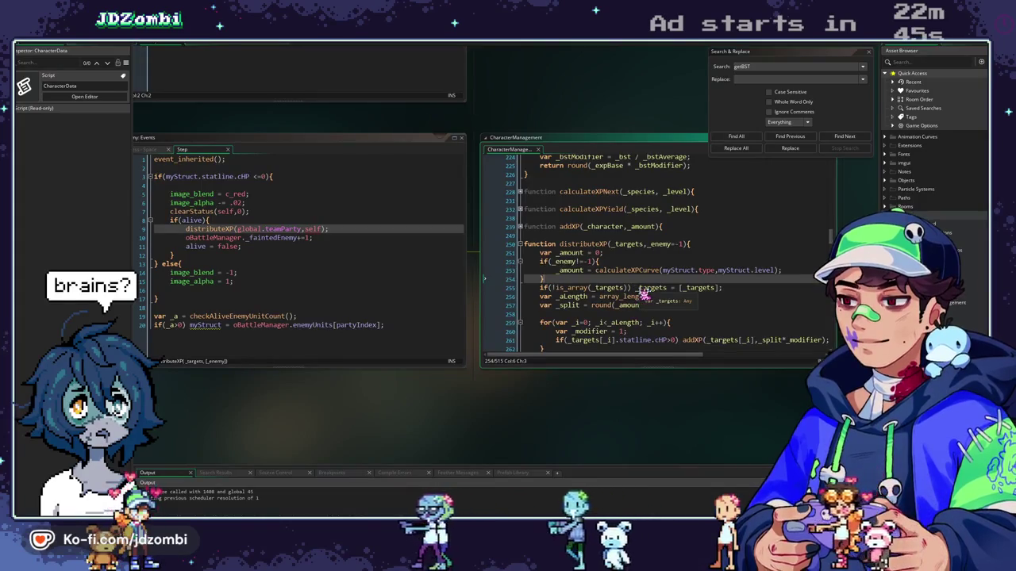
{"action": "key", "text": "Return"}
{"action": "type", "text": "show_"}
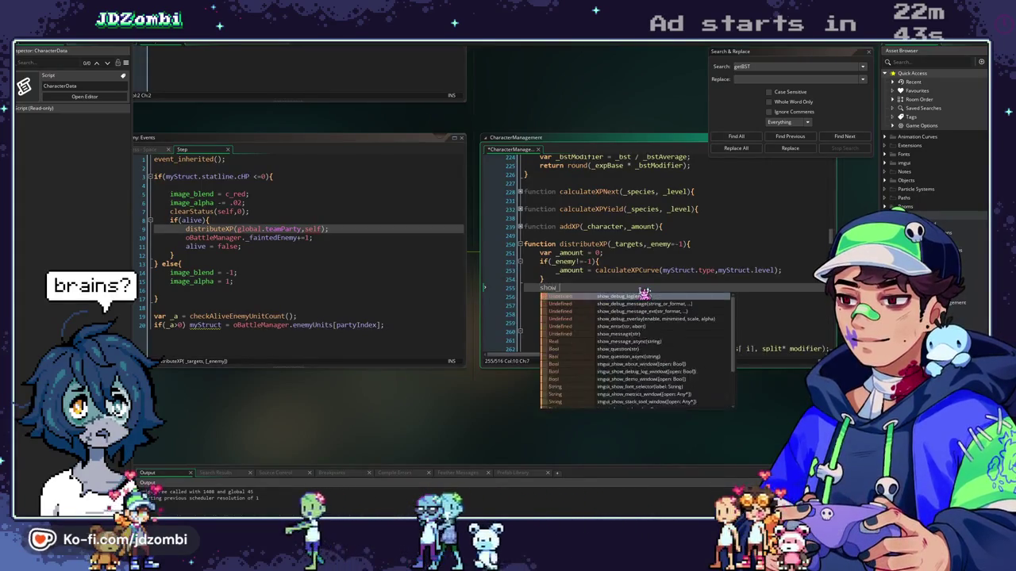
{"action": "type", "text": "debug_message("}
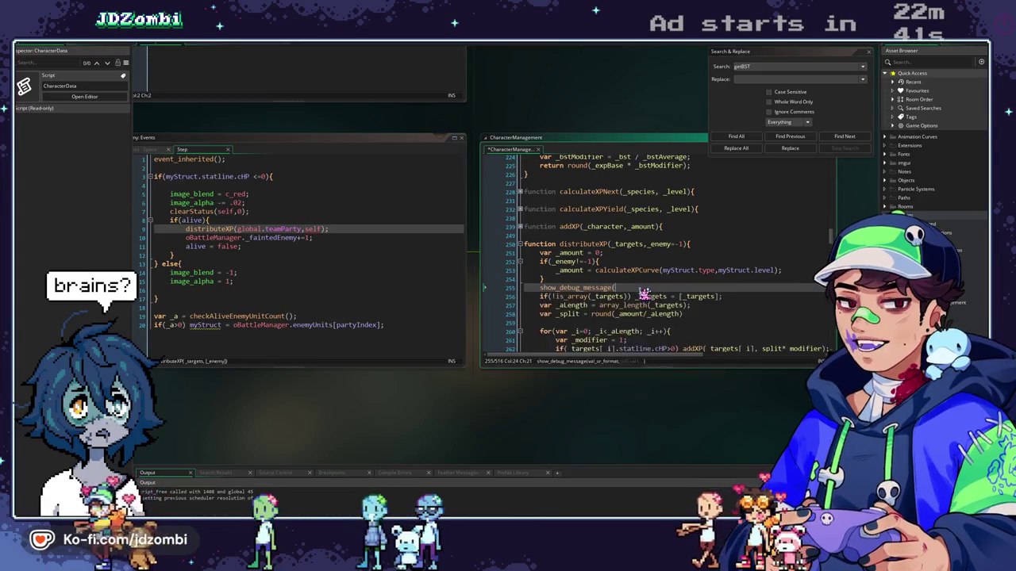
{"action": "type", "text": "string(\"Amount = {0}\","}
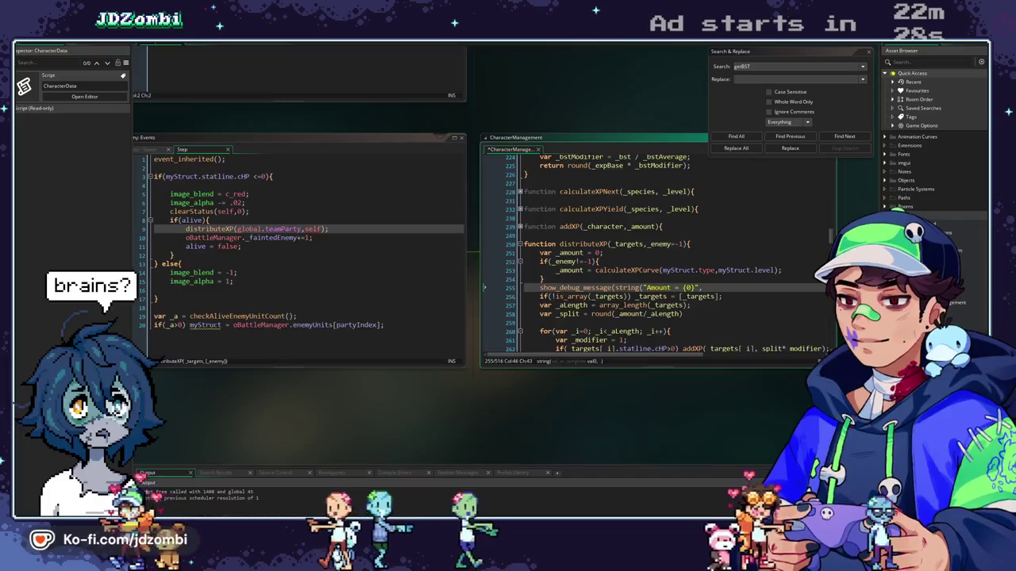
Finish the "Amount = {0}" debug message with _amount and save the script
{"action": "type", "text": "_amount));"}
{"action": "key", "text": "BackSpace"}
{"action": "key", "text": "ctrl+s"}
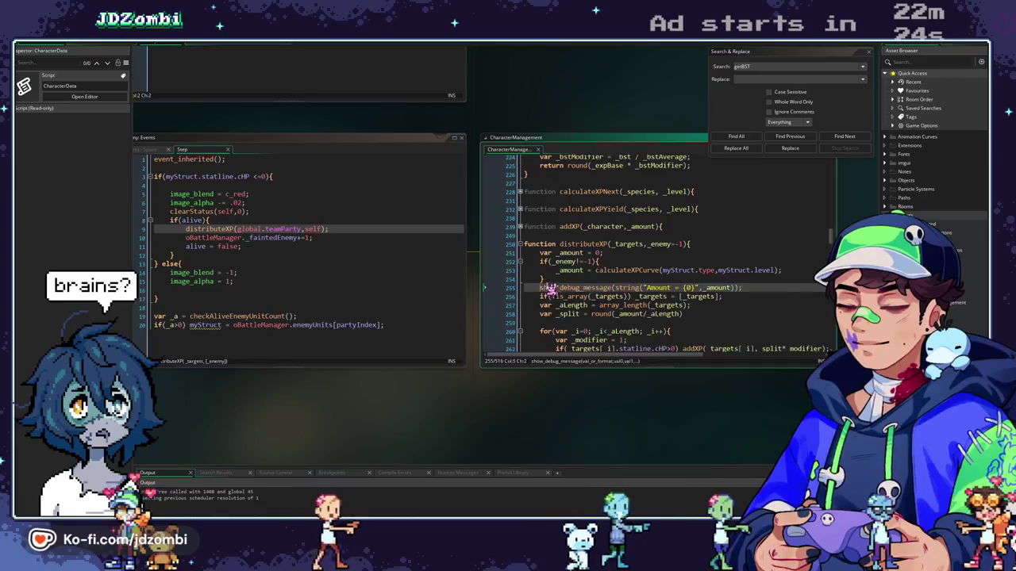
Copy the debug line below the split calculation as a "Split = {0}" message, then run the game
{"action": "left_click_drag", "start_coordinate": [543, 287], "coordinate": [792, 288]}
{"action": "left_click", "coordinate": [600, 322]}
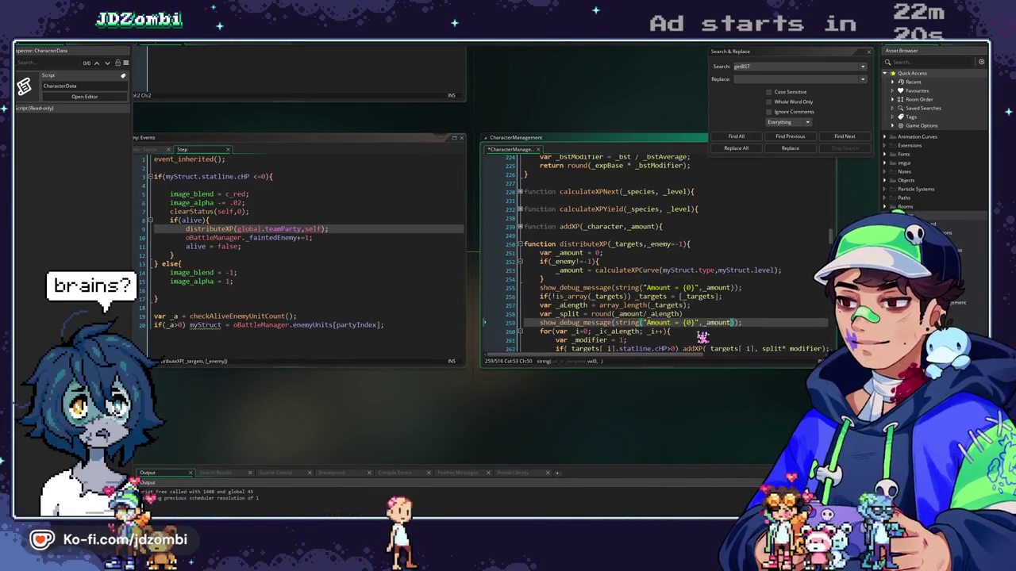
{"action": "type", "text": "pli"}
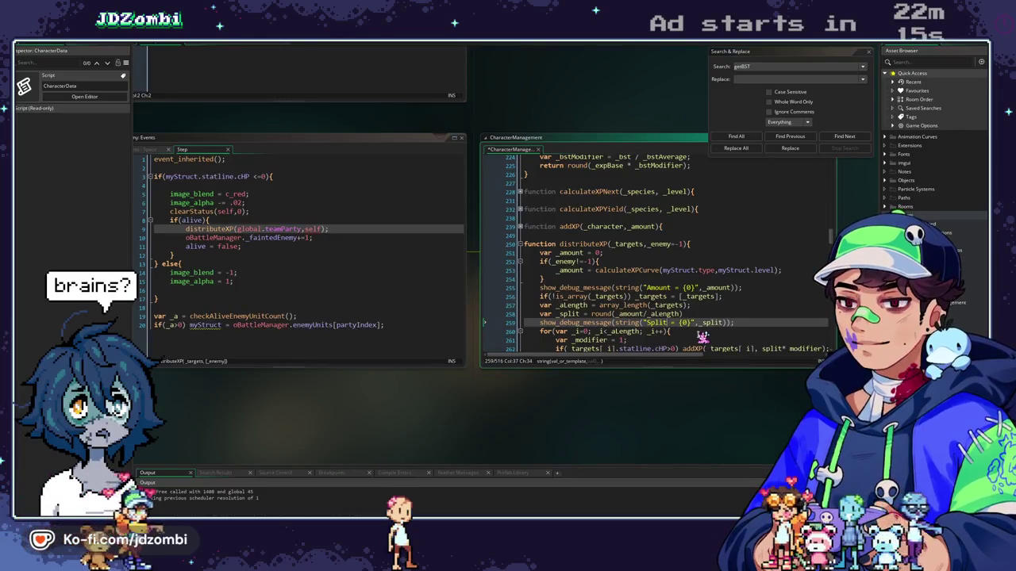
{"action": "key", "text": "F5"}
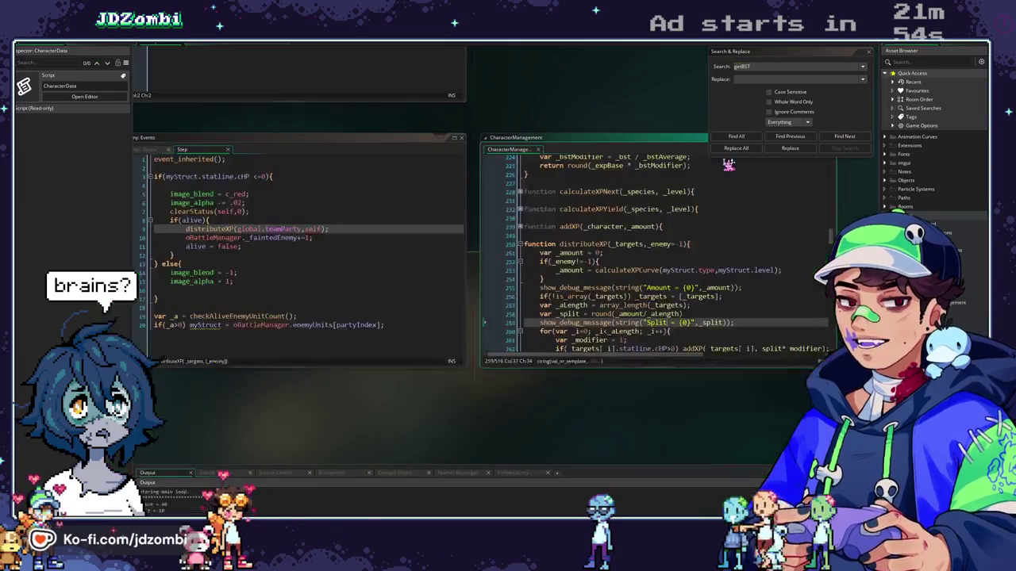
{"action": "scroll", "coordinate": [655, 324], "scroll_direction": "down", "scroll_amount": 2}
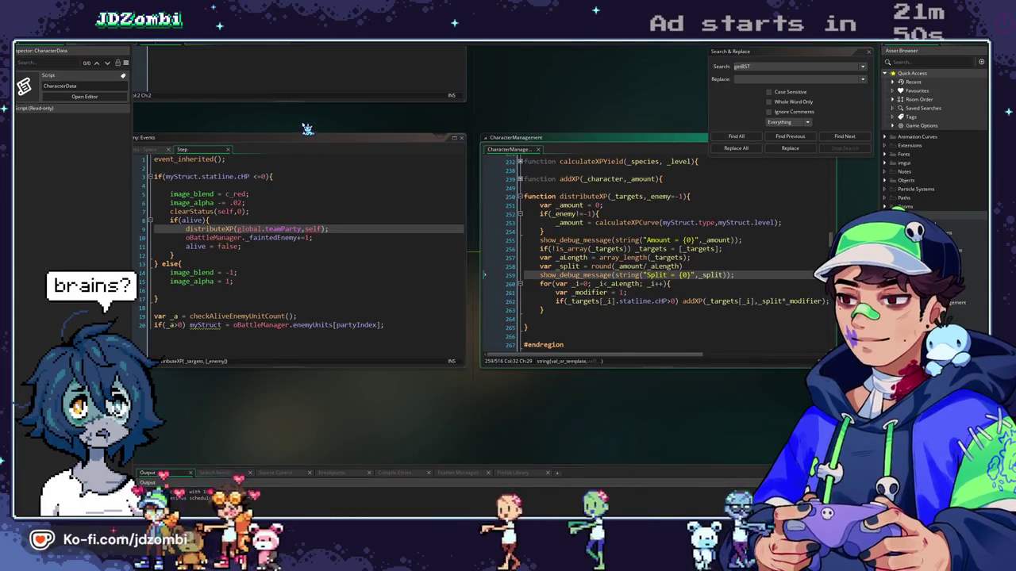
Remove the old Split and Amount debug message lines from distributeXP
{"action": "left_click_drag", "start_coordinate": [303, 129], "coordinate": [363, 119]}
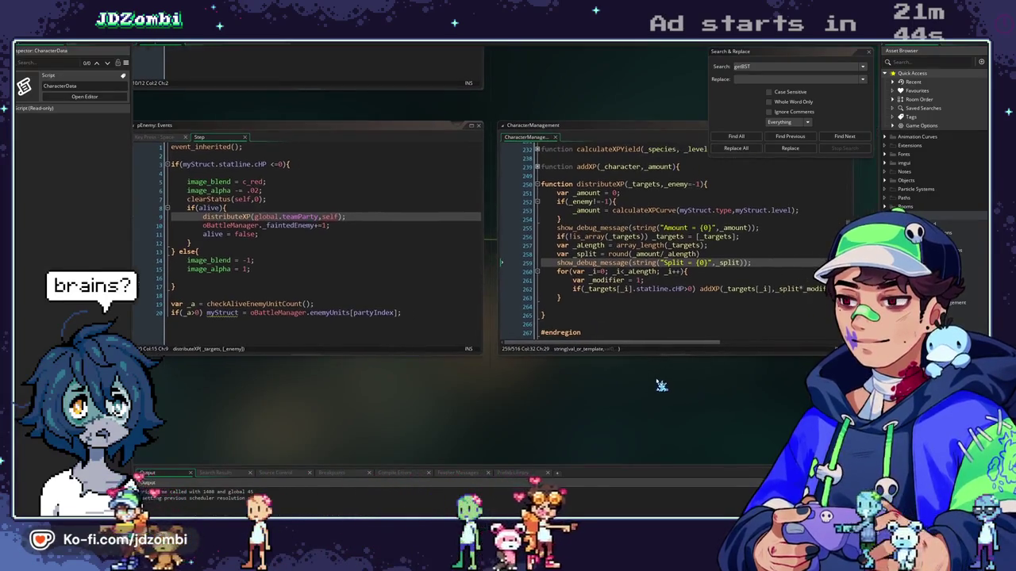
{"action": "mouse_move", "coordinate": [658, 342]}
{"action": "left_mouse_down"}
{"action": "mouse_move", "coordinate": [713, 349]}
{"action": "mouse_move", "coordinate": [638, 349]}
{"action": "left_mouse_up"}
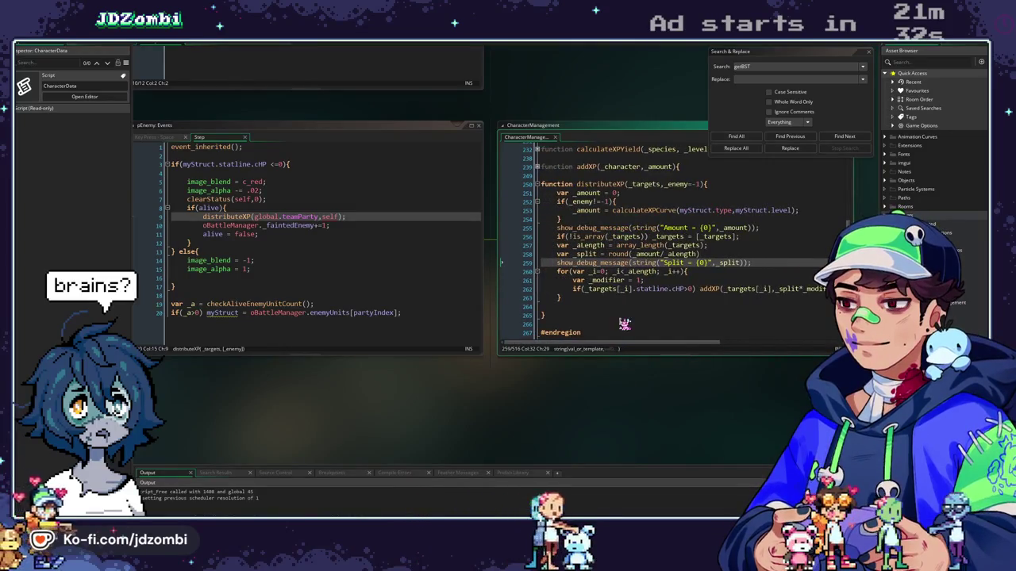
{"action": "scroll", "coordinate": [625, 325], "scroll_direction": "down", "scroll_amount": 3}
{"action": "scroll", "coordinate": [611, 301], "scroll_direction": "up", "scroll_amount": 2}
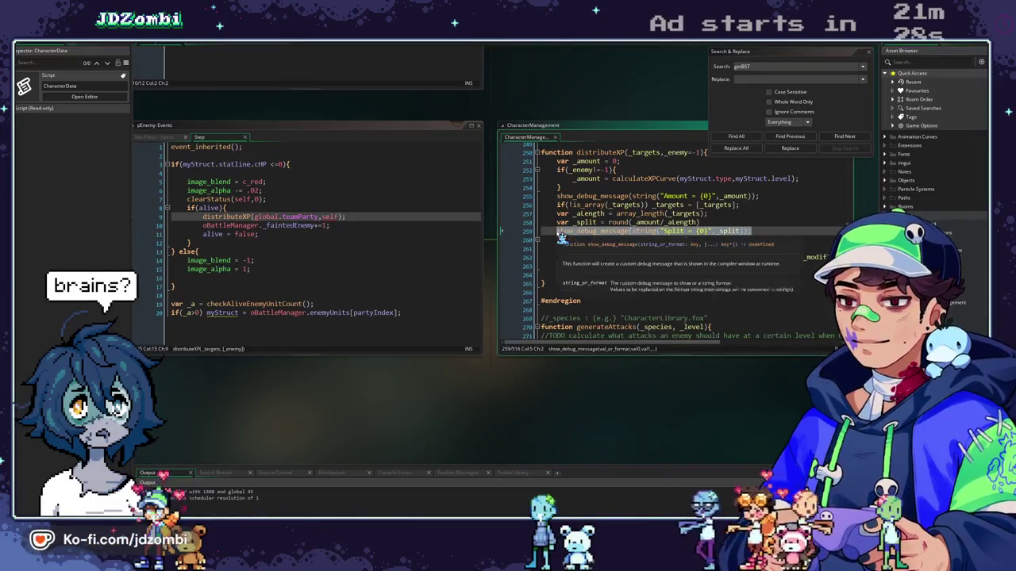
{"action": "key", "text": "Delete"}
{"action": "left_click_drag", "start_coordinate": [760, 196], "coordinate": [568, 199]}
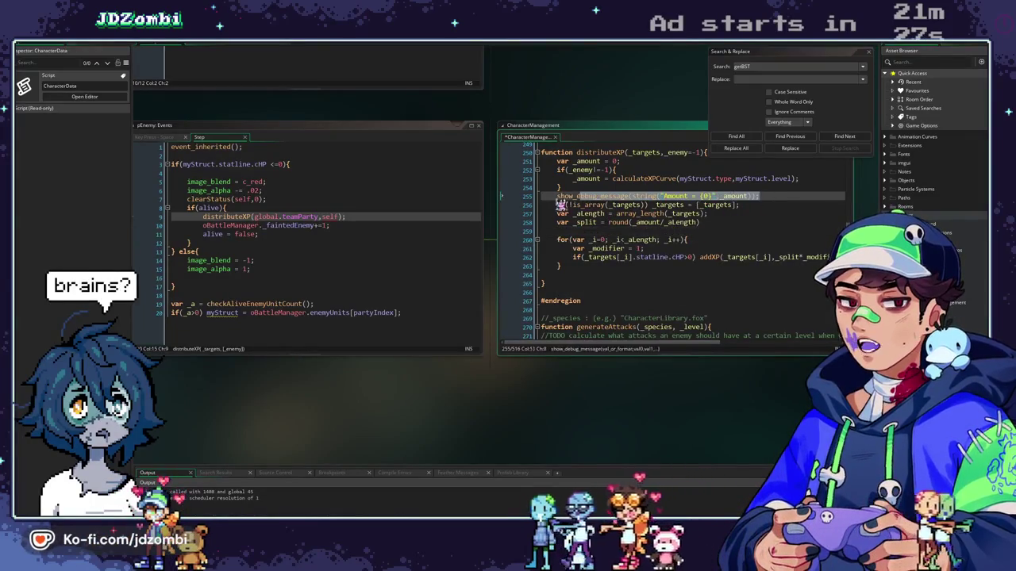
{"action": "key", "text": "ctrl+d"}
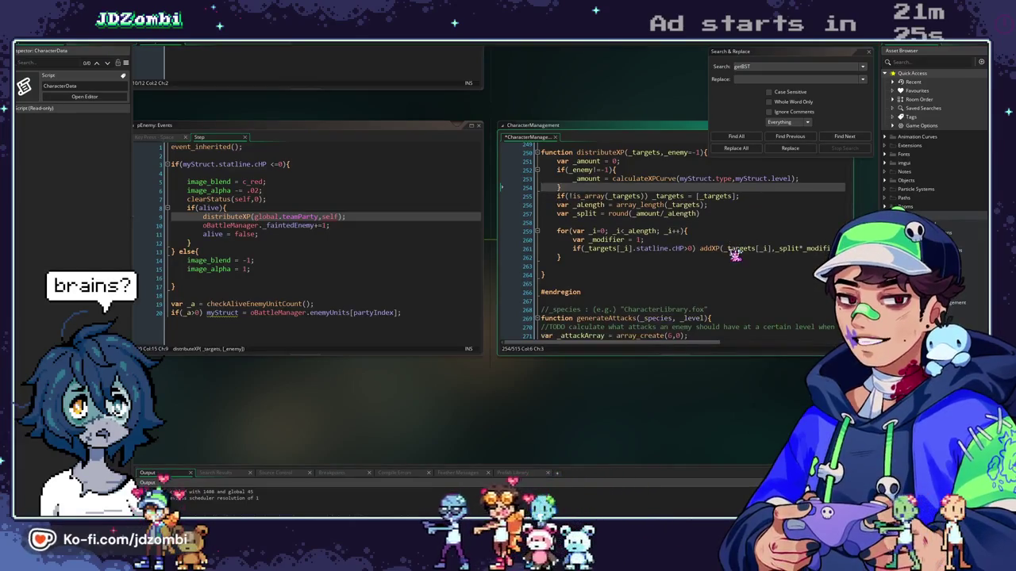
Add show_debug_message(string("Split = {0}",_split)); after var _modifier and run the game into battle
{"action": "key", "text": "Down"}
{"action": "key", "text": "Down"}
{"action": "key", "text": "Down"}
{"action": "key", "text": "End"}
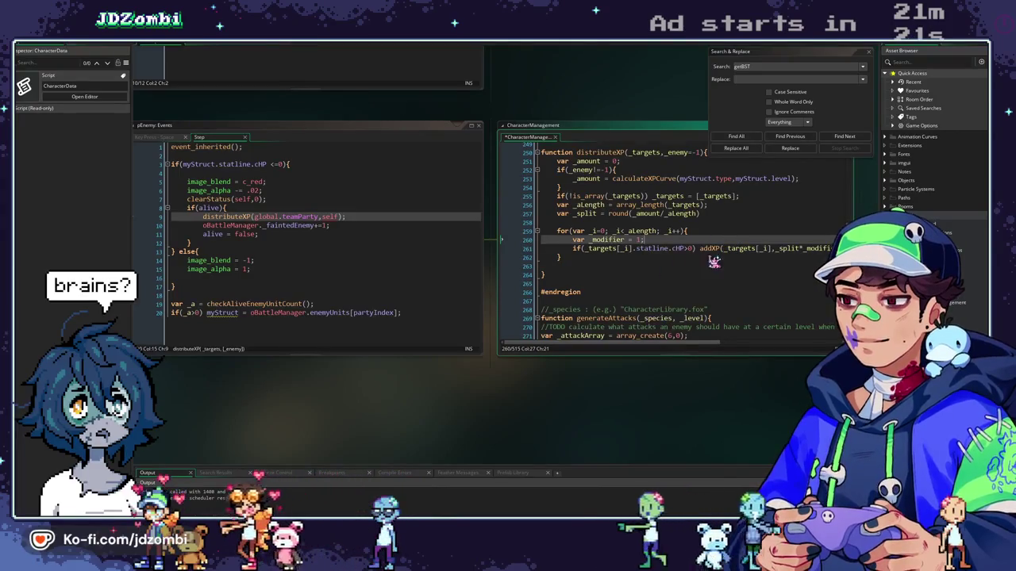
{"action": "key", "text": "Return"}
{"action": "type", "text": "show_debug_message(string(\"Split = {0}\",_split));"}
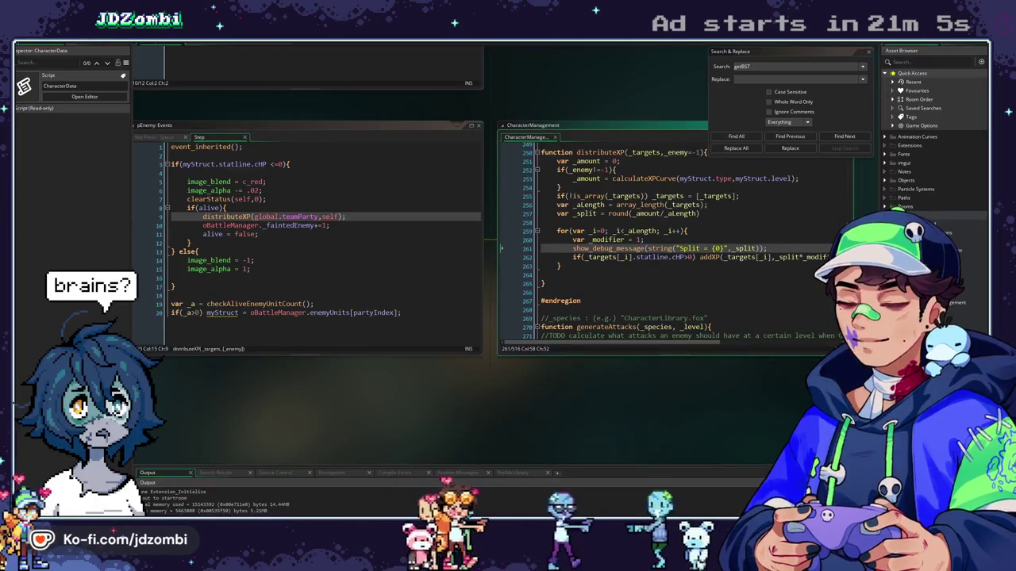
{"action": "key", "text": "alt+Tab"}
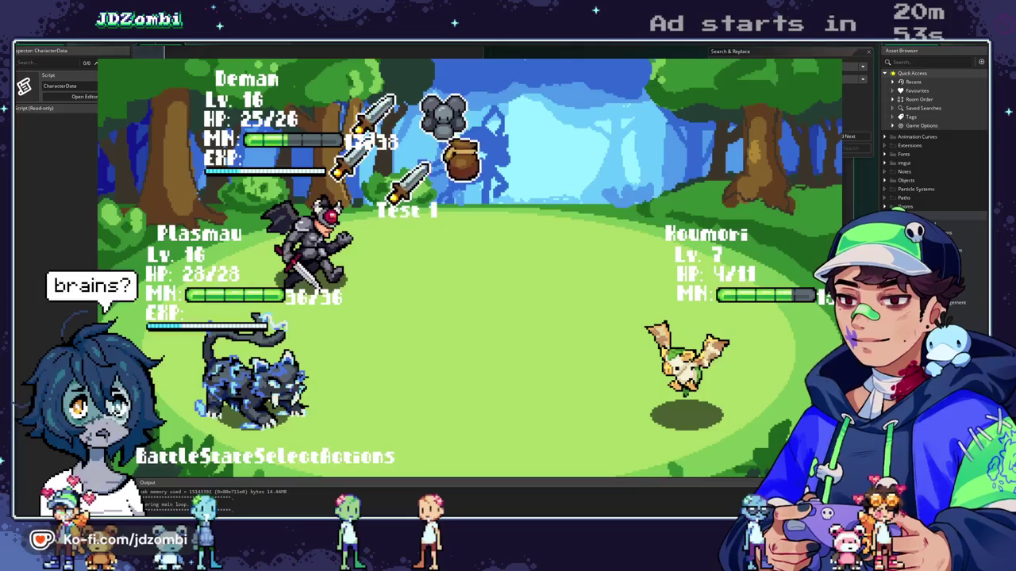
Close the game, delete the Split debug line, and maximize the CharacterManagement script
{"action": "key", "text": "Escape"}
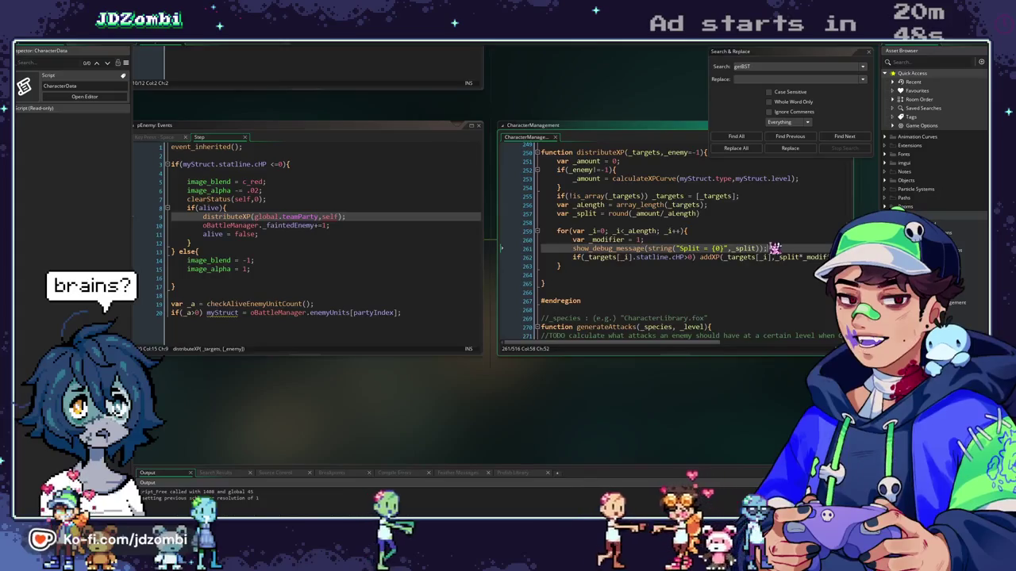
{"action": "key", "text": "shift+Home"}
{"action": "key", "text": "BackSpace"}
{"action": "key", "text": "BackSpace"}
{"action": "key", "text": "BackSpace"}
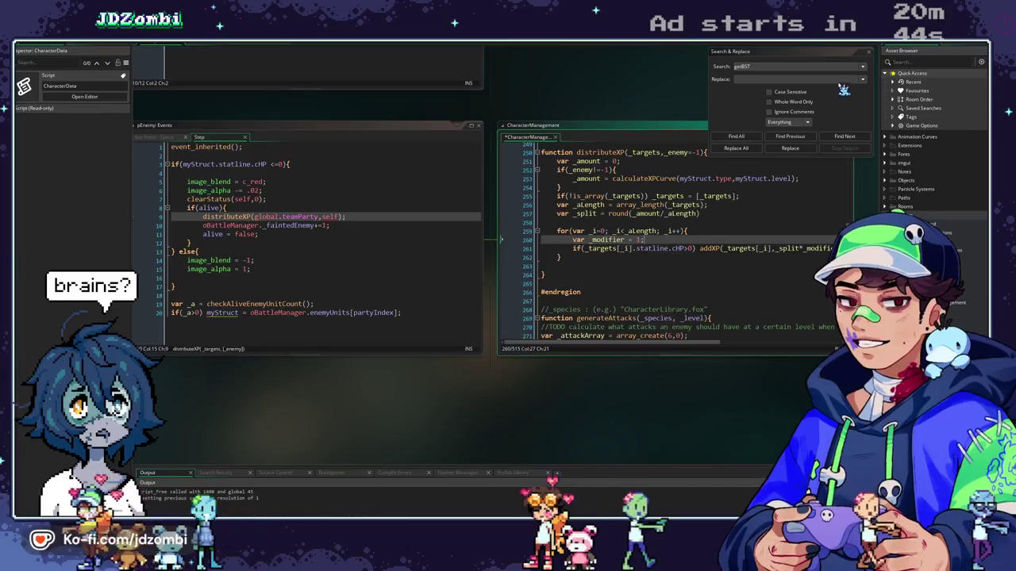
{"action": "left_click", "coordinate": [869, 51]}
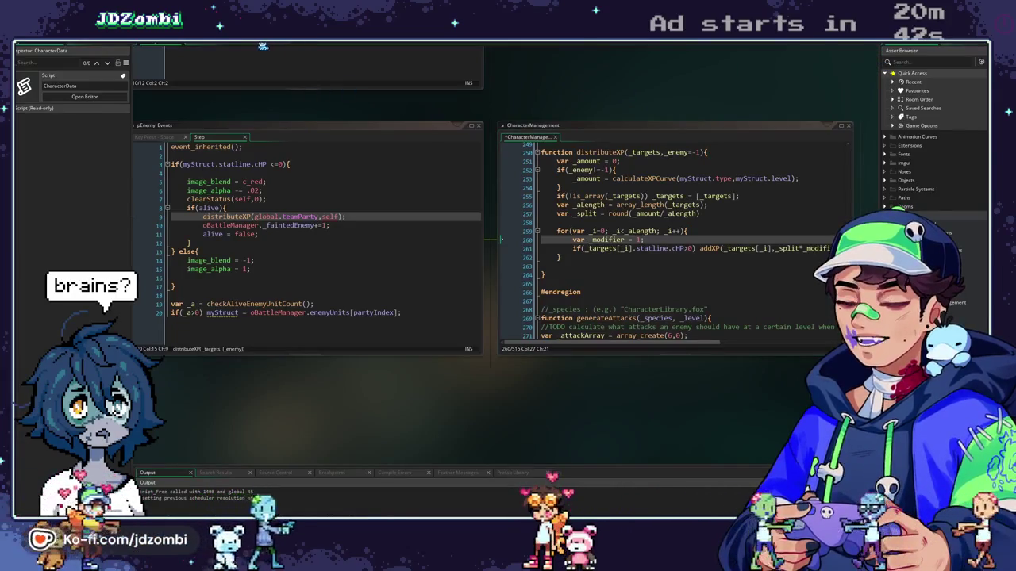
{"action": "left_click", "coordinate": [141, 201]}
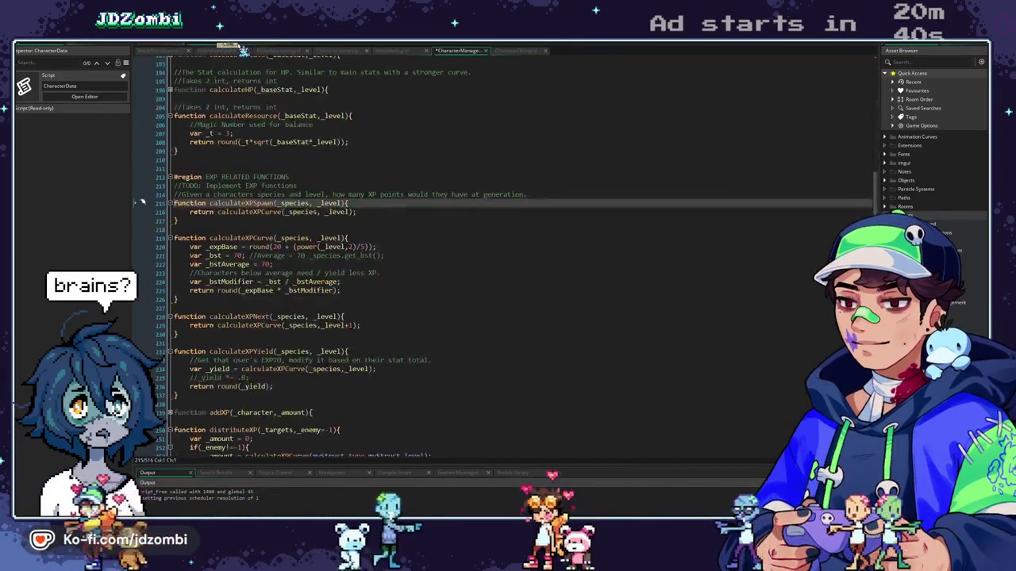
Inspect calculateXPSpawn's definition and grab the calculateXPCurve(_species, _level) signature
{"action": "left_click_drag", "start_coordinate": [234, 49], "coordinate": [262, 49]}
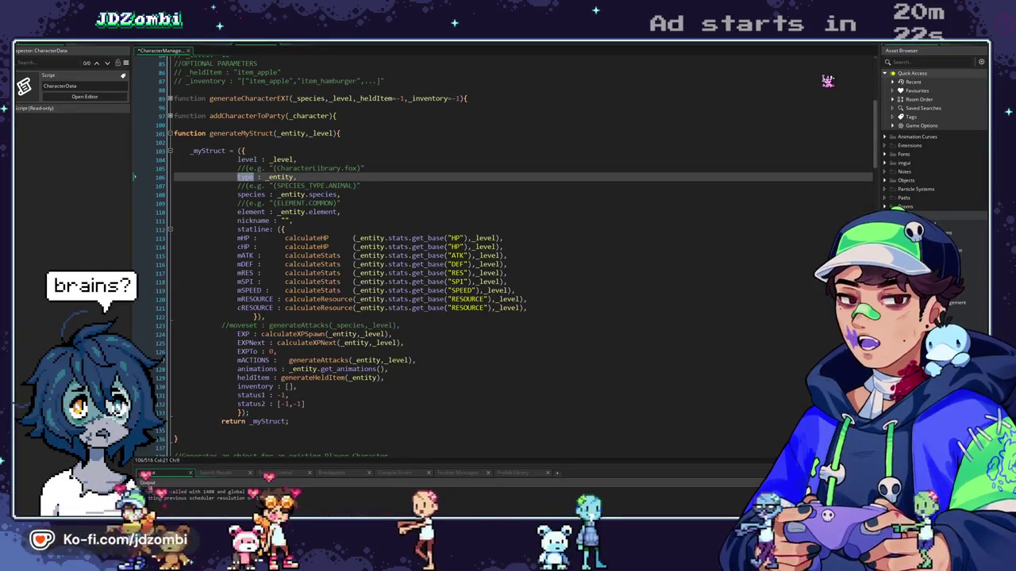
{"action": "scroll", "coordinate": [524, 198], "scroll_direction": "down", "scroll_amount": 2}
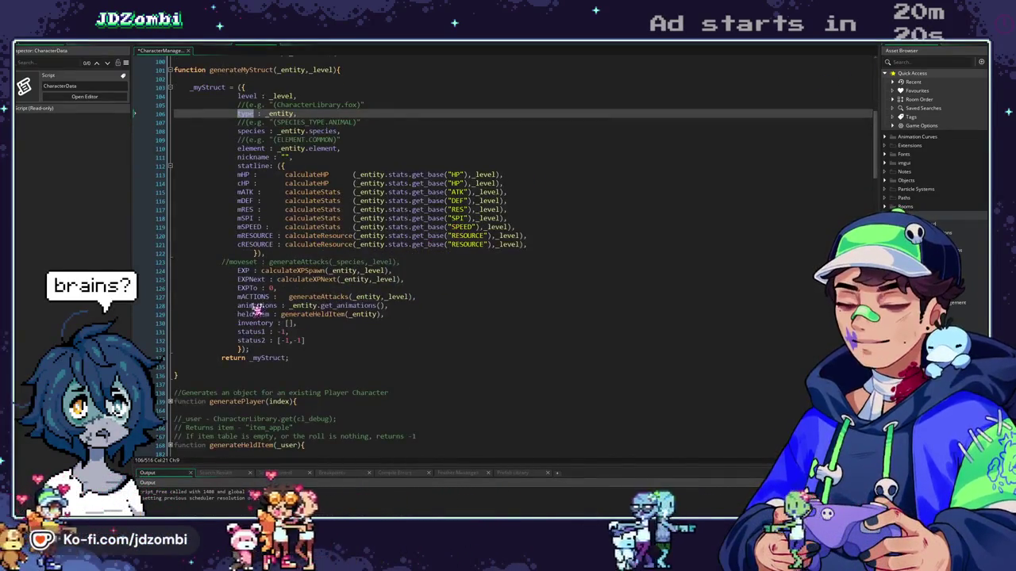
{"action": "middle_click", "coordinate": [314, 272]}
{"action": "left_click", "coordinate": [170, 79]}
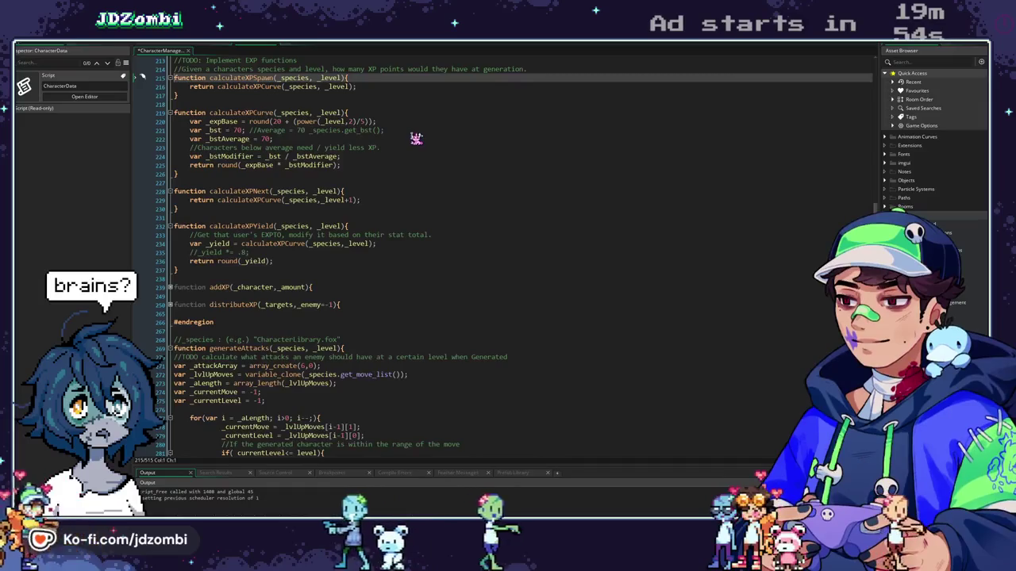
{"action": "left_click", "coordinate": [235, 124]}
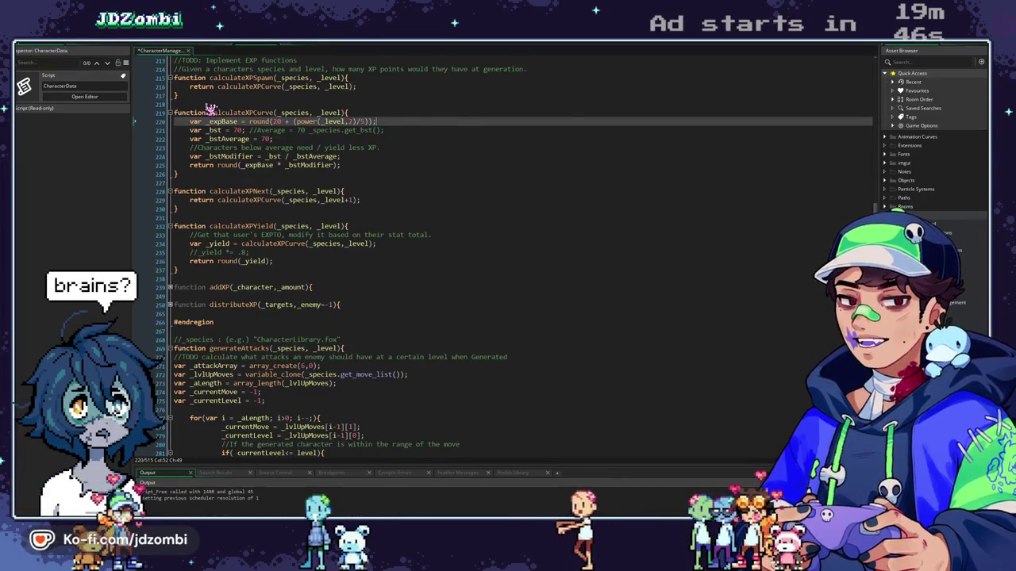
{"action": "left_click_drag", "start_coordinate": [209, 112], "coordinate": [357, 111]}
{"action": "key", "text": "ctrl+c"}
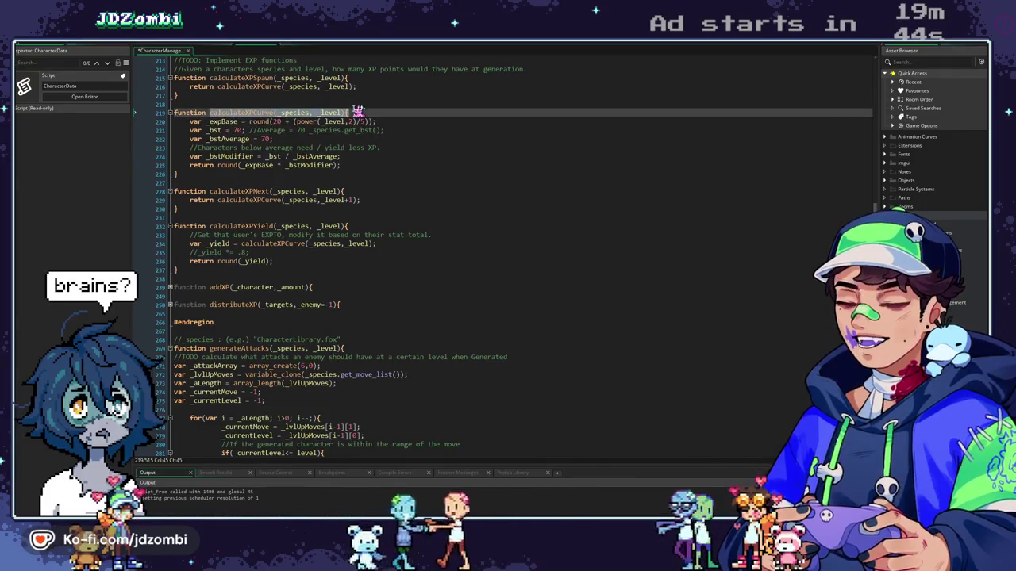
{"action": "key", "text": "ctrl+Tab"}
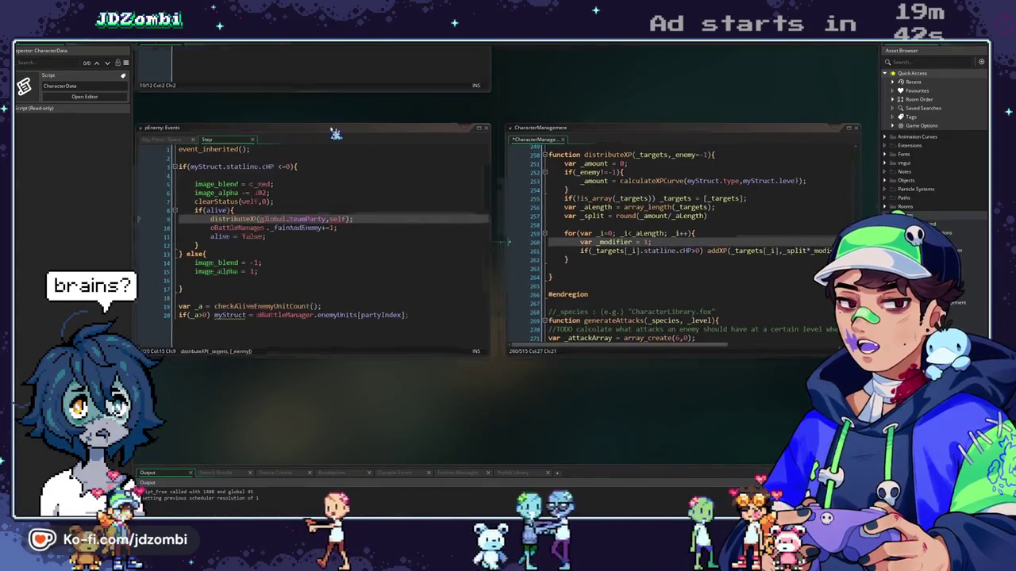
Replace pGame's Key Press - Control code with the pasted calculateXPCurve signature
{"action": "key", "text": "ctrl+Tab"}
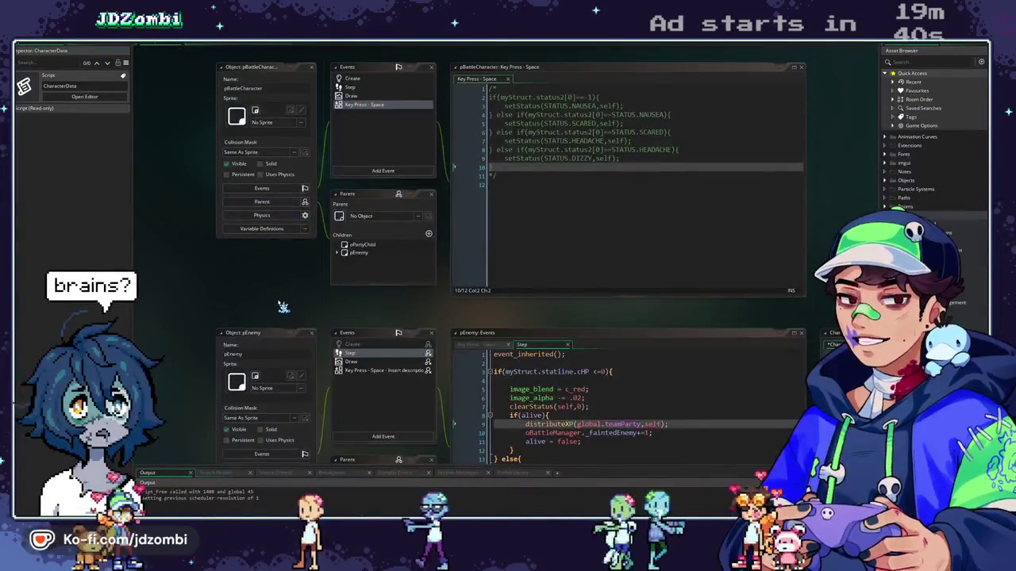
{"action": "key", "text": "ctrl+Tab"}
{"action": "key", "text": "ctrl+Tab"}
{"action": "key", "text": "ctrl+Tab"}
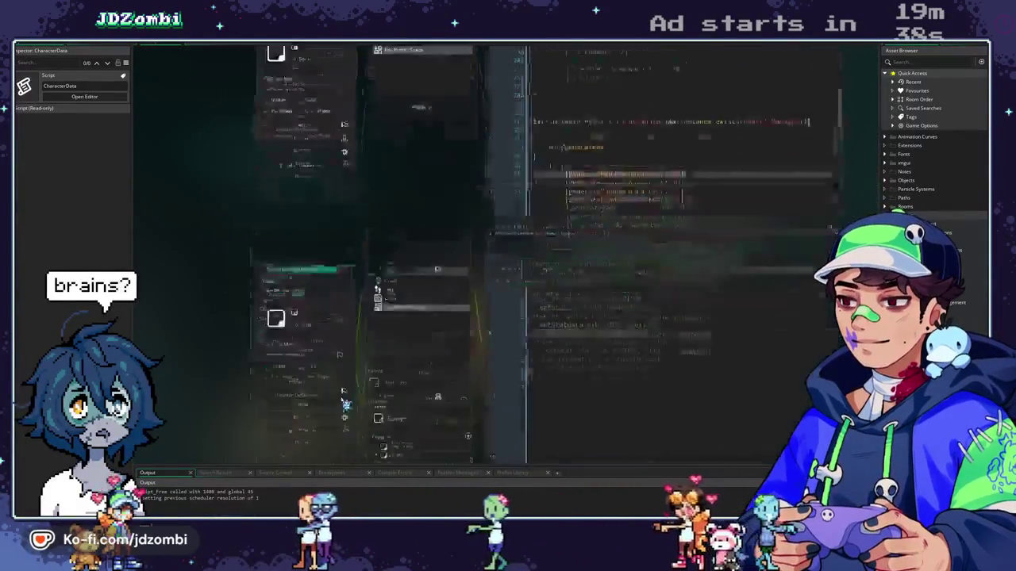
{"action": "double_click", "coordinate": [399, 208]}
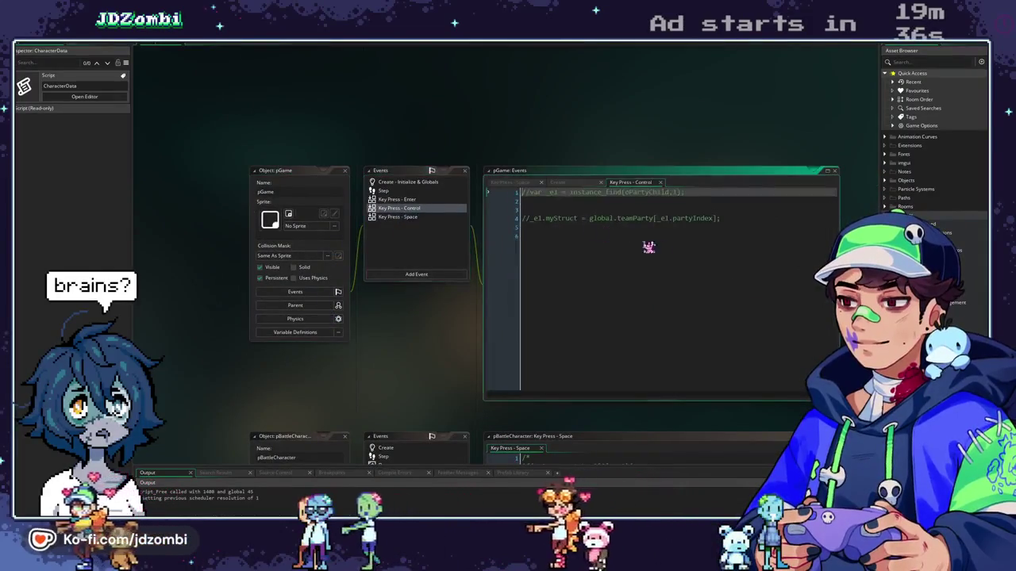
{"action": "key", "text": "ctrl+a"}
{"action": "key", "text": "ctrl+v"}
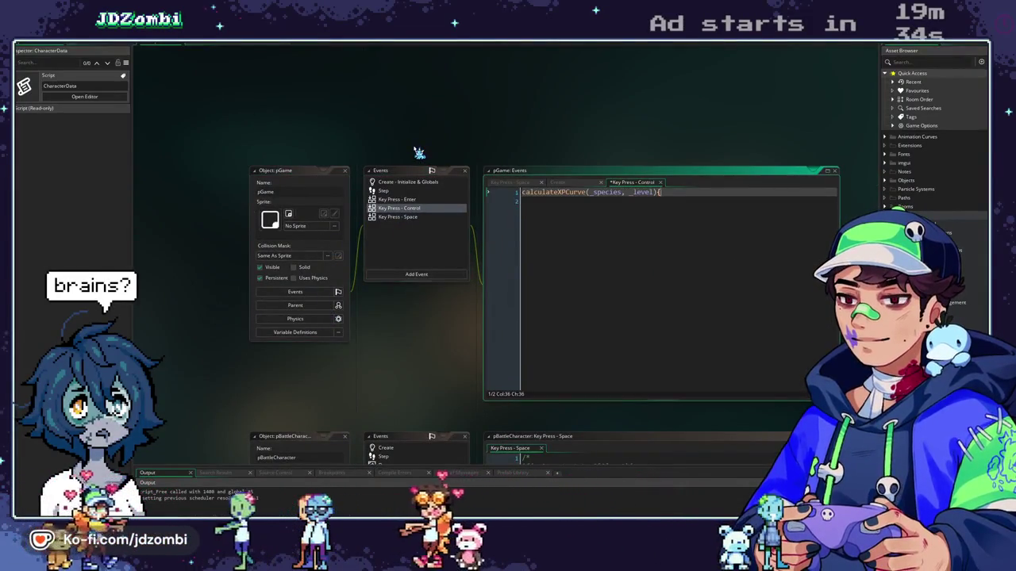
Write a calculateXPCurve test for Deman at level 15 with a "Deman LVL 15 EXP:" debug message
{"action": "key", "text": "ctrl+Left"}
{"action": "key", "text": "ctrl+Left"}
{"action": "key", "text": "ctrl+Left"}
{"action": "key", "text": "ctrl+BackSpace"}
{"action": "type", "text": "haracter"}
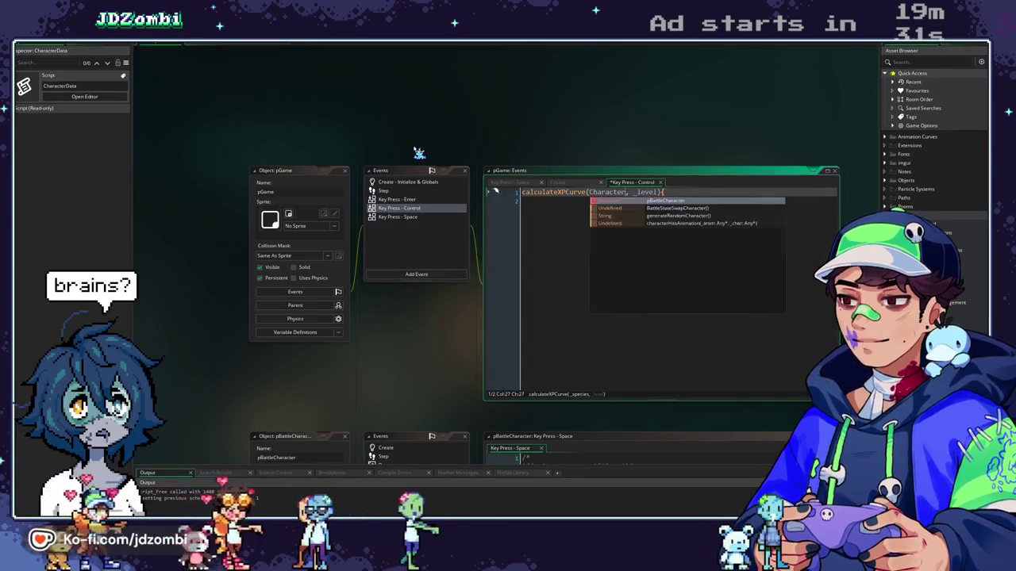
{"action": "type", "text": "["}
{"action": "type", "text": "y."}
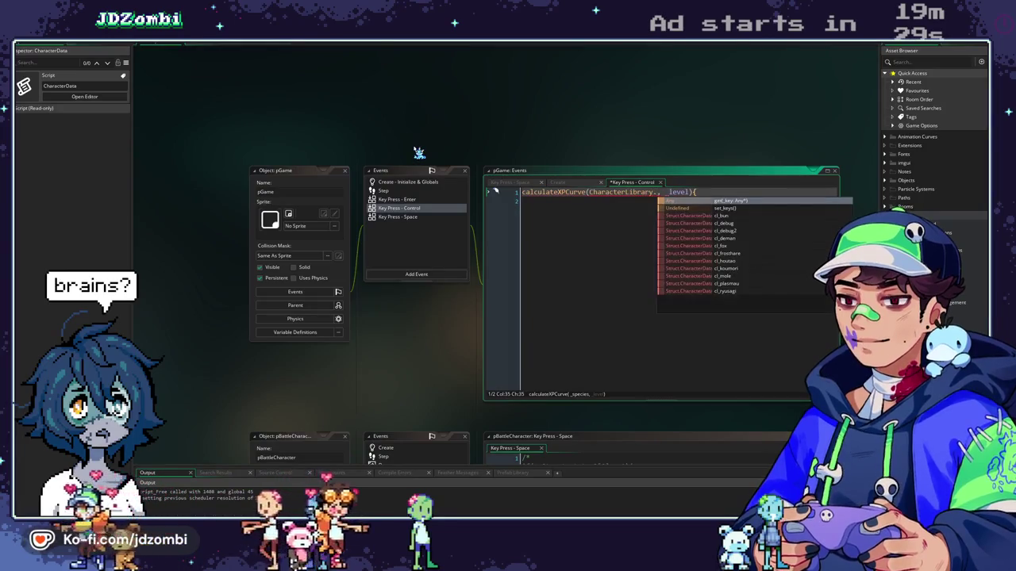
{"action": "type", "text": "get("}
{"action": "type", "text": "\"cl"}
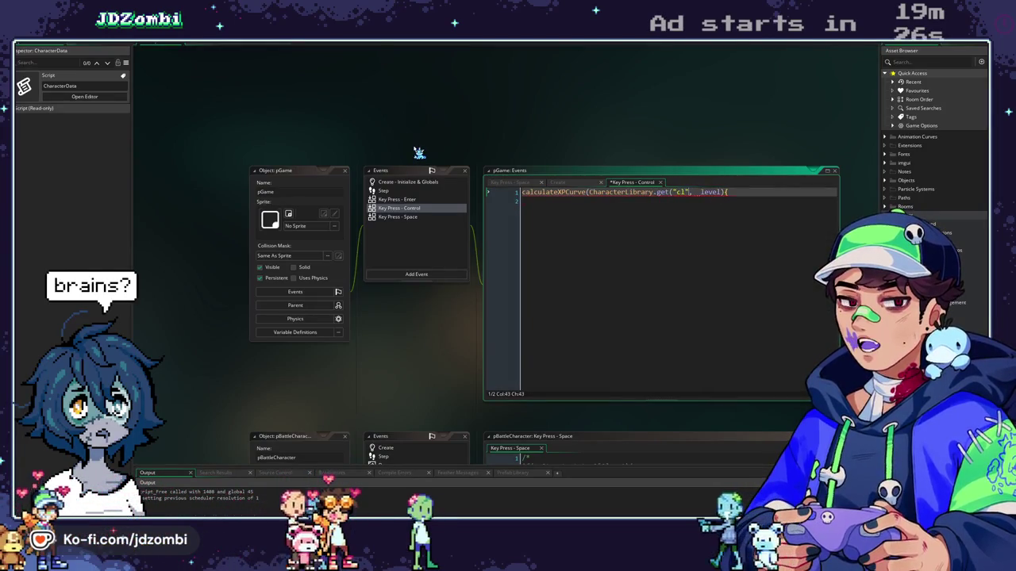
{"action": "key", "text": "BackSpace"}
{"action": "type", "text": "man\")"}
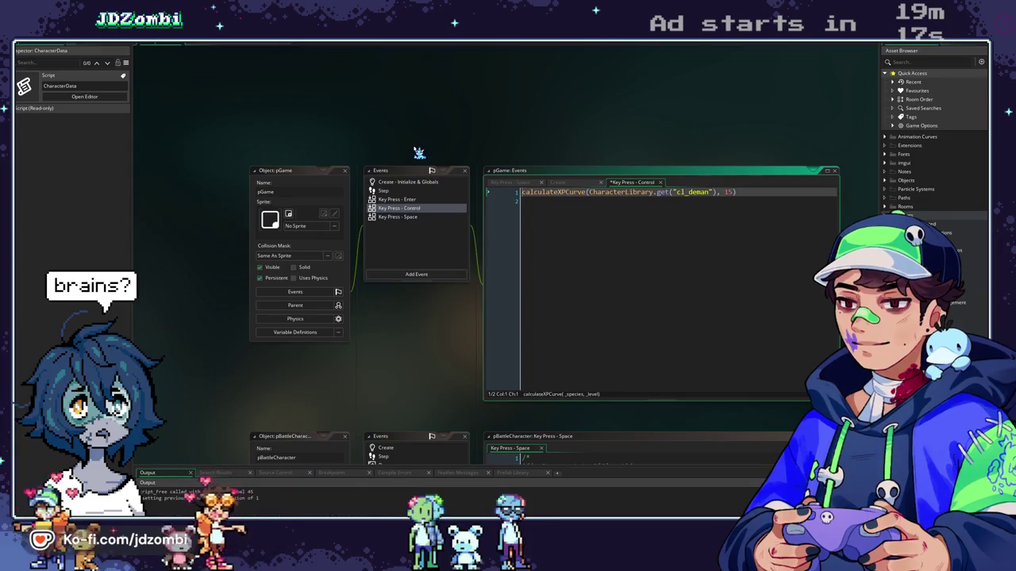
{"action": "type", "text": "="}
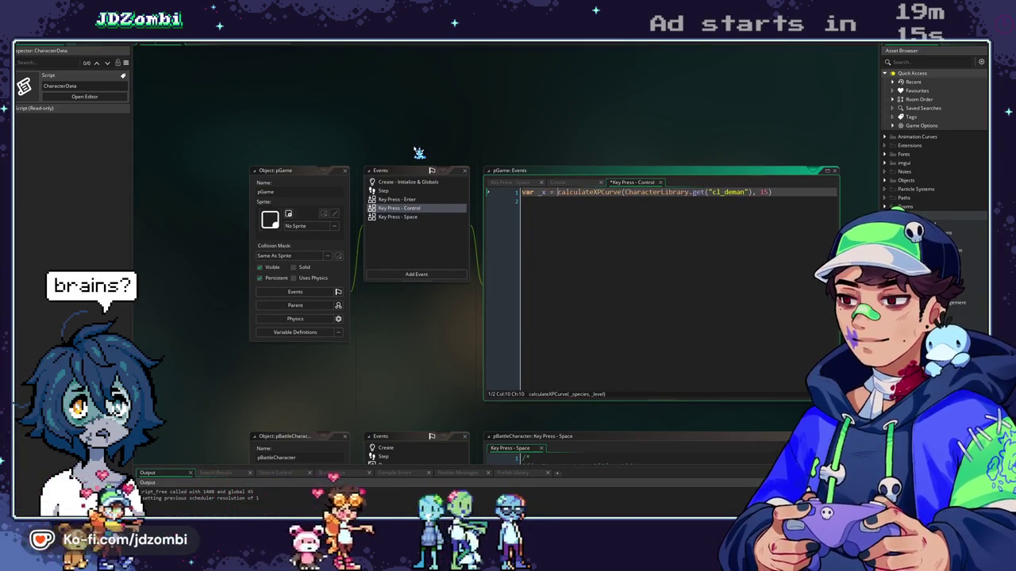
{"action": "left_click", "coordinate": [801, 196]}
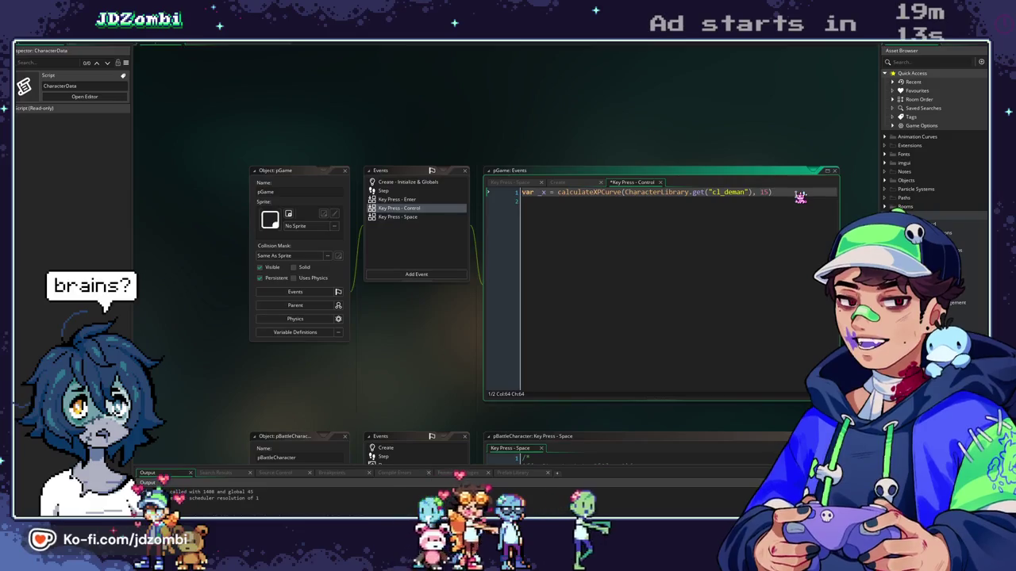
{"action": "type", "text": ");"}
{"action": "key", "text": "Return"}
{"action": "key", "text": "Return"}
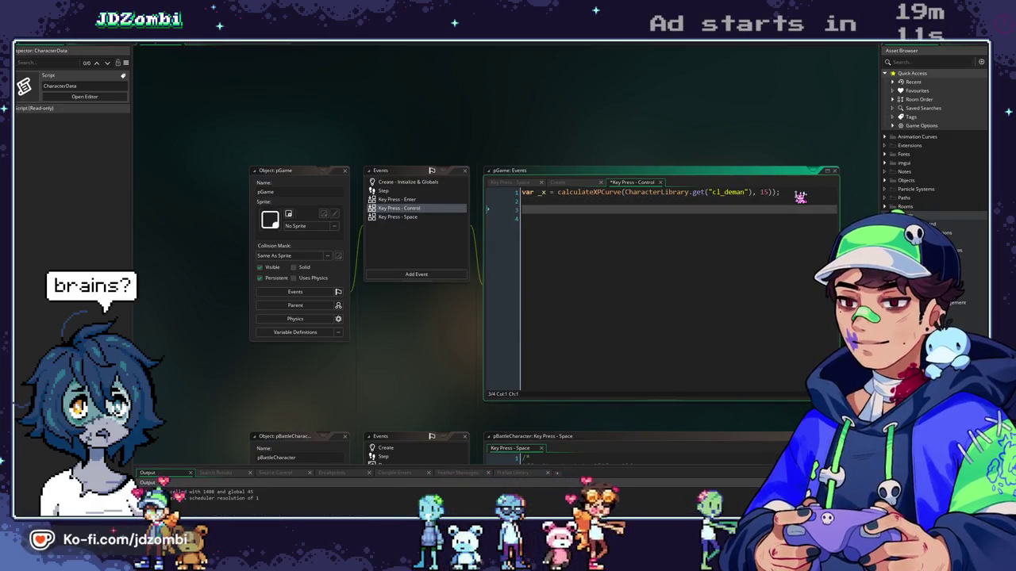
{"action": "type", "text": "show_debug_message(st"}
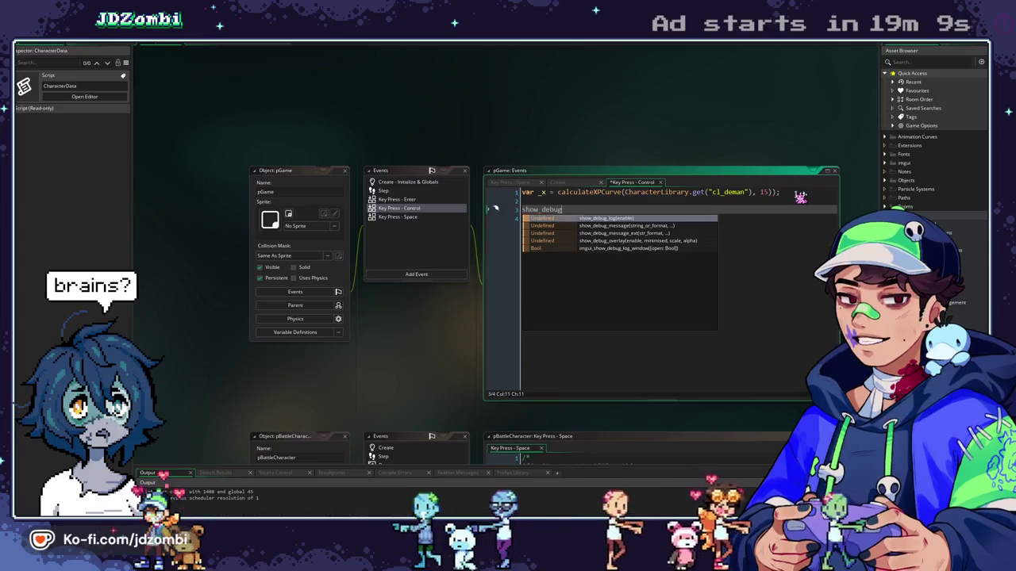
{"action": "type", "text": "ring"}
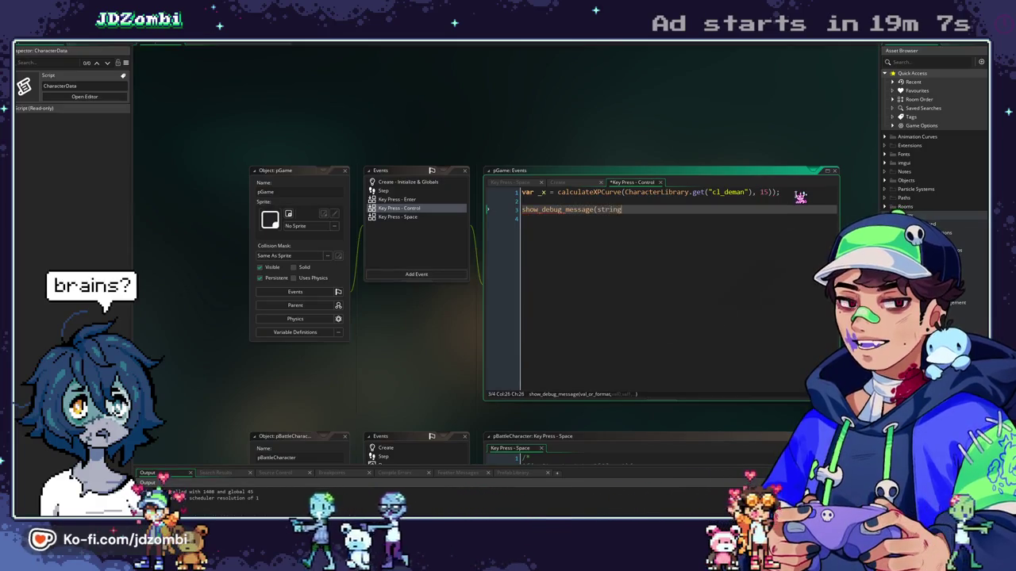
{"action": "type", "text": "(\"Deman "}
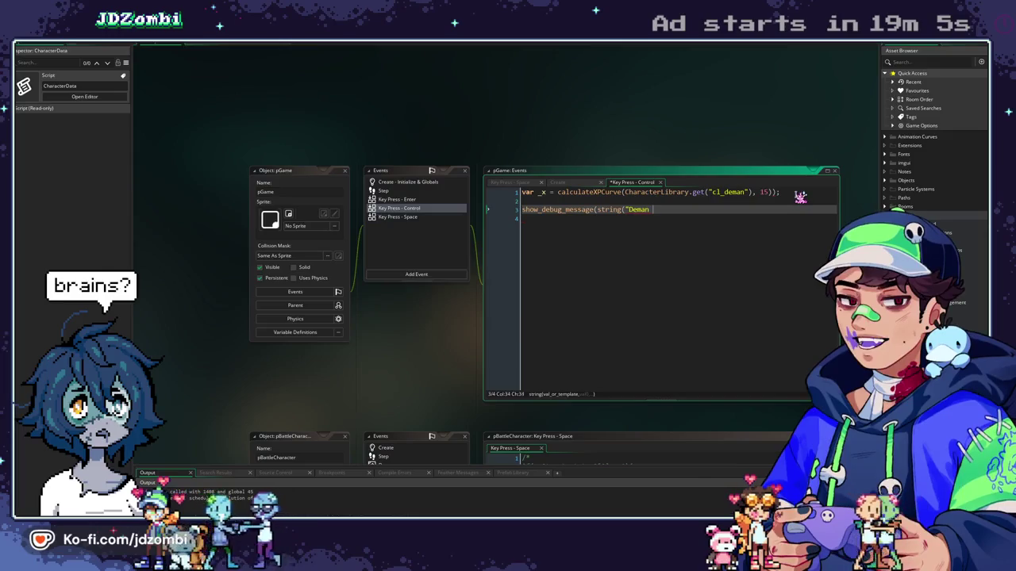
{"action": "type", "text": "LVL 15 EXP: {0}\", _x));"}
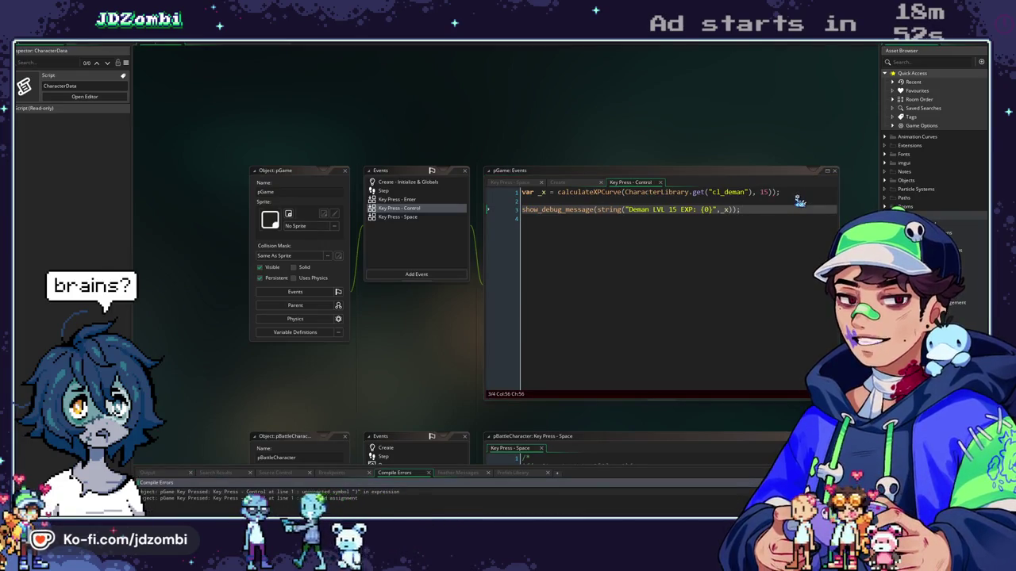
Close the test line's parentheses and run the game to check the output
{"action": "left_click", "coordinate": [635, 198]}
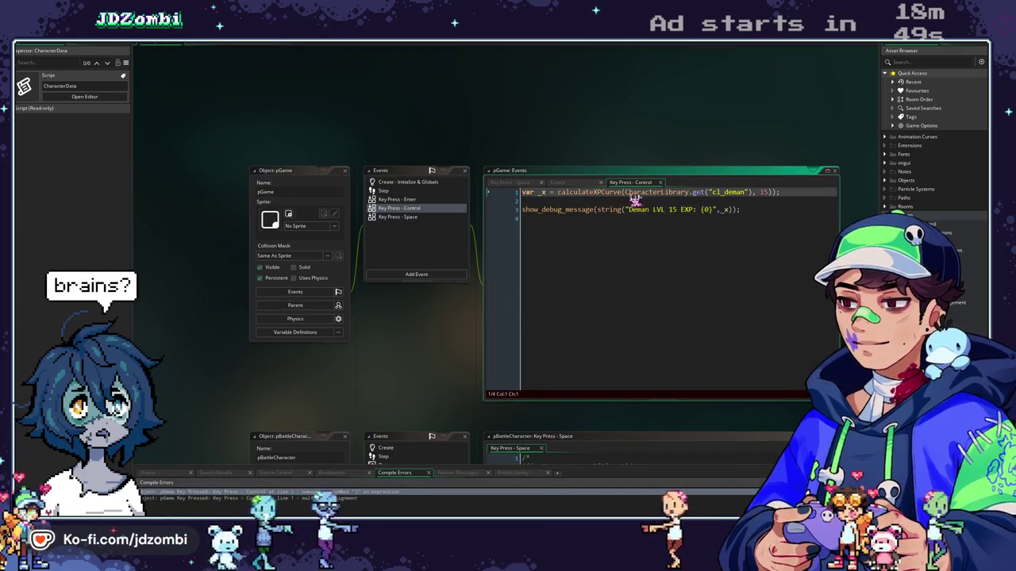
{"action": "left_click", "coordinate": [780, 200]}
{"action": "left_click", "coordinate": [778, 193]}
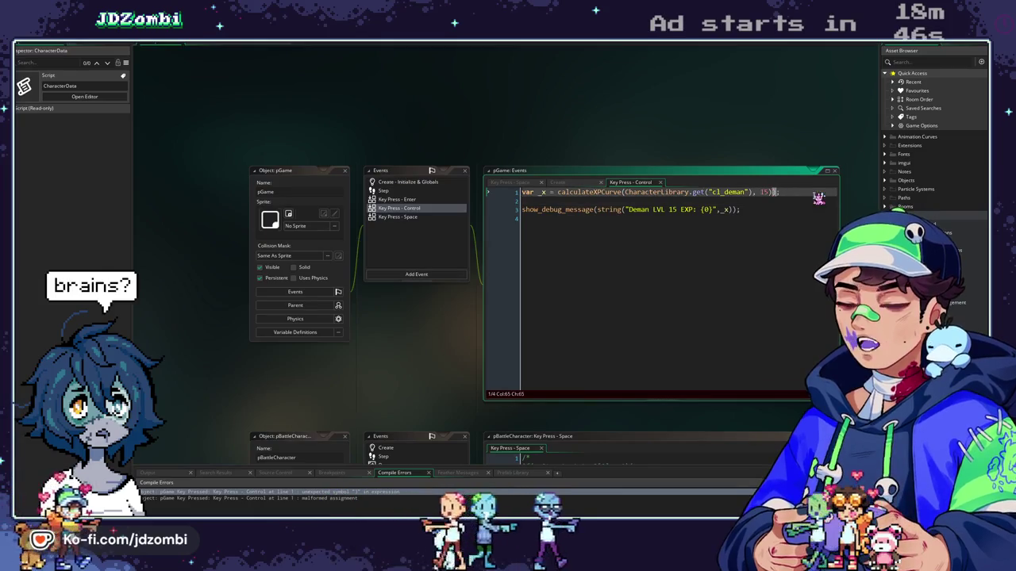
{"action": "type", "text": ")"}
{"action": "key", "text": "F5"}
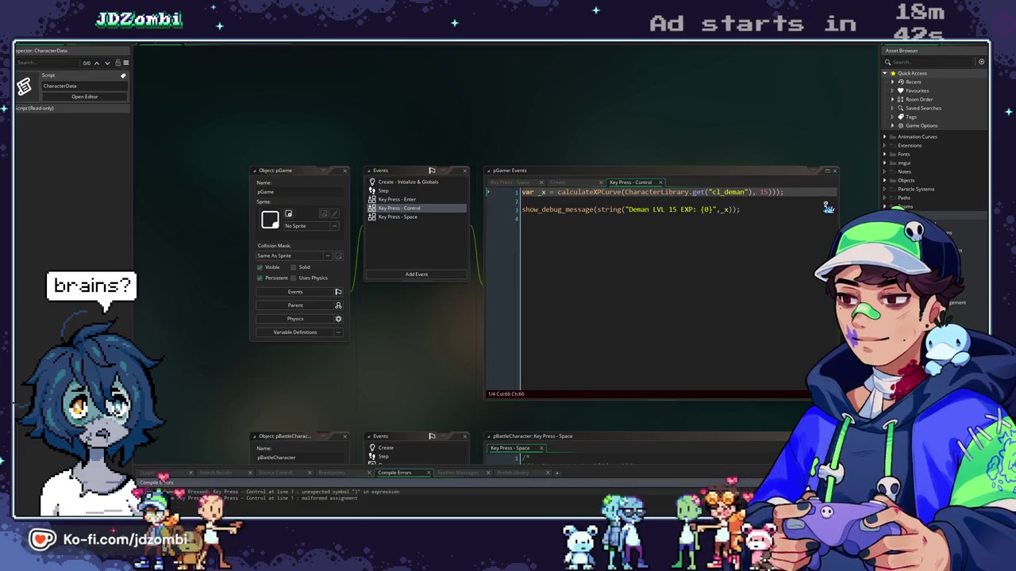
Remove the extra ')', rerun to log "Deman LVL 15 EXP: 65", then empty the Control event
{"action": "left_click", "coordinate": [625, 193]}
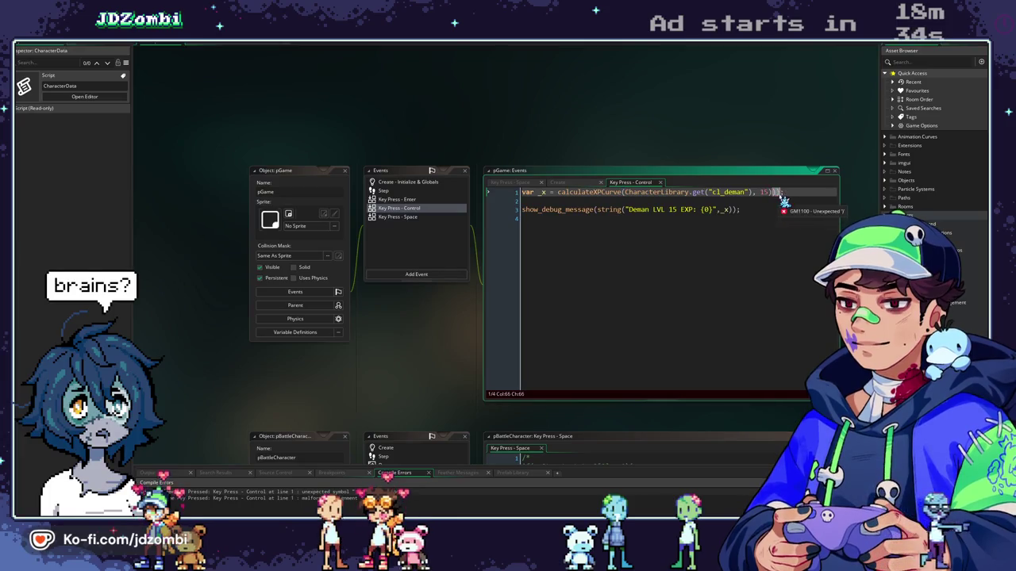
{"action": "key", "text": "BackSpace"}
{"action": "key", "text": "BackSpace"}
{"action": "key", "text": "F5"}
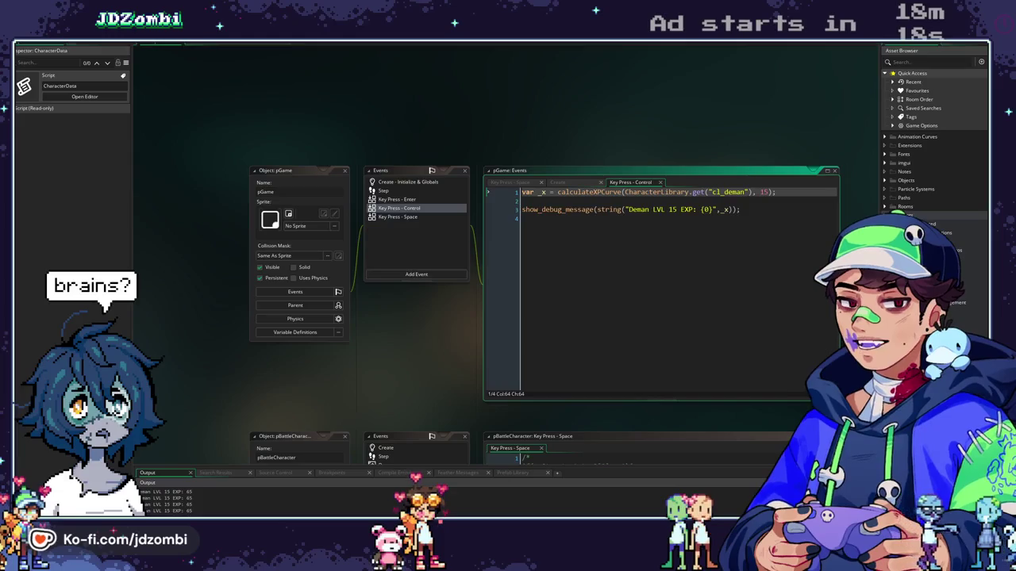
{"action": "key", "text": "alt+Tab"}
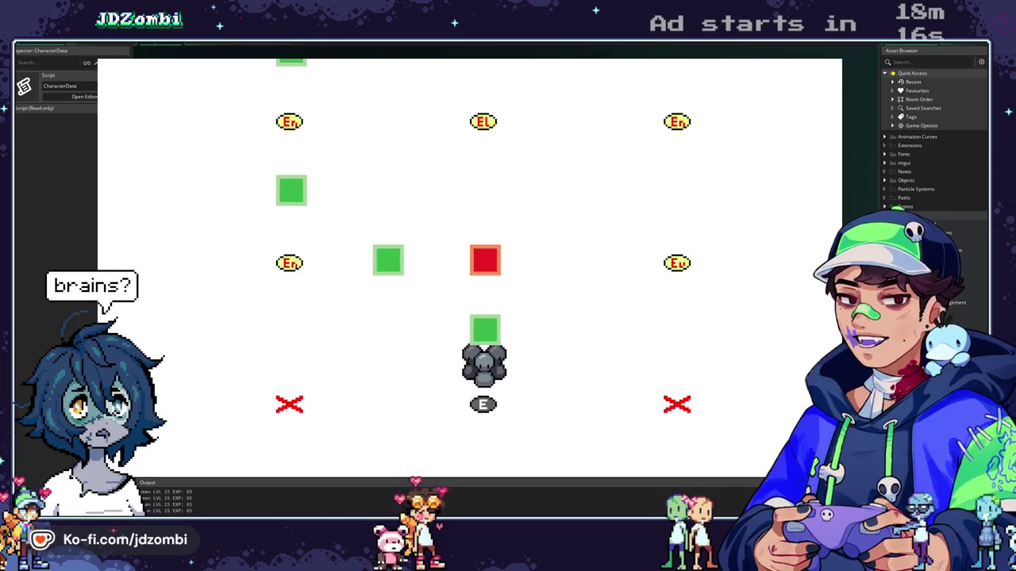
{"action": "key", "text": "Escape"}
{"action": "key", "text": "ctrl+a"}
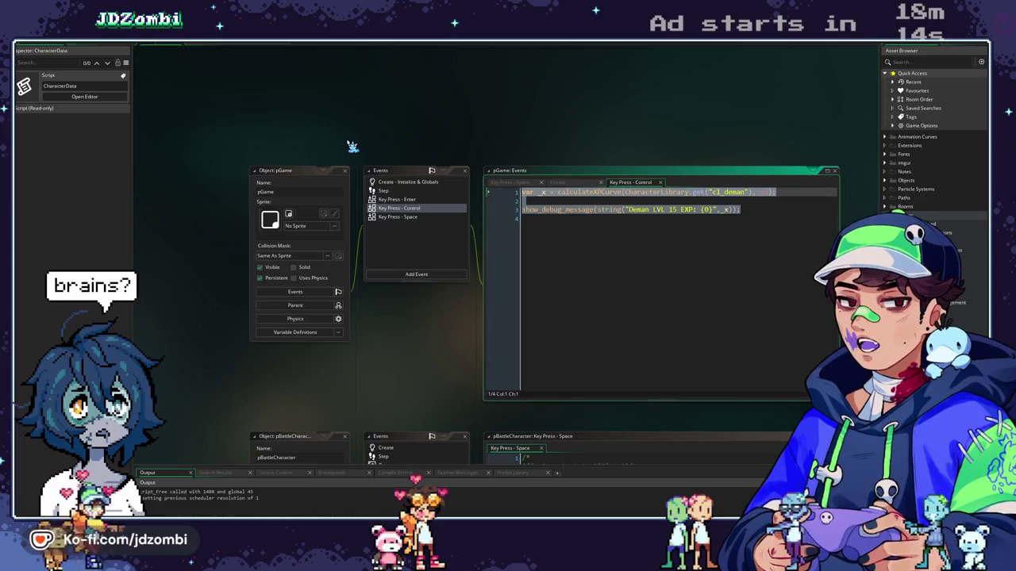
{"action": "key", "text": "BackSpace"}
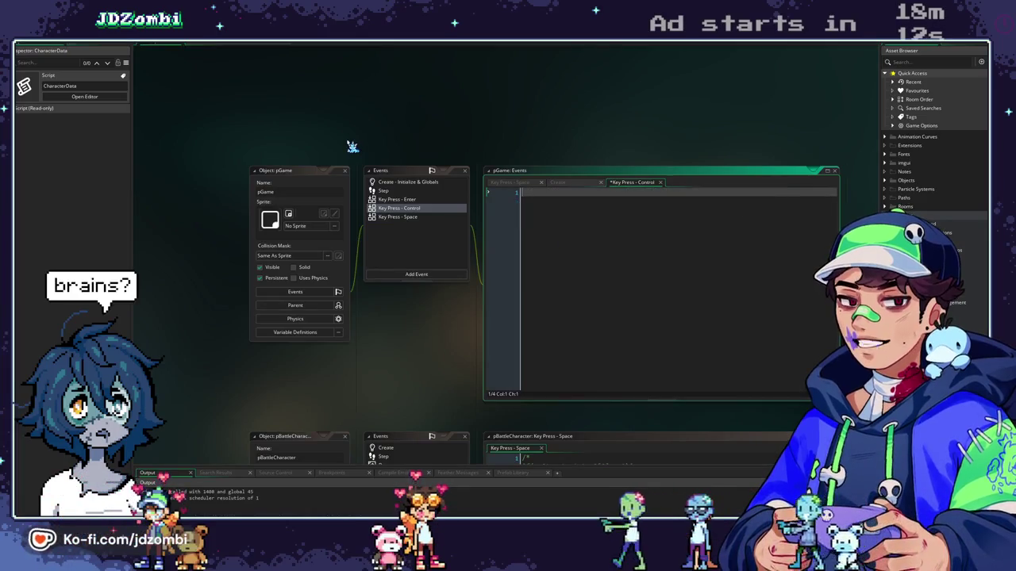
Close the extra script views and return to pGame's Key Press - Space code
{"action": "key", "text": "ctrl+Tab"}
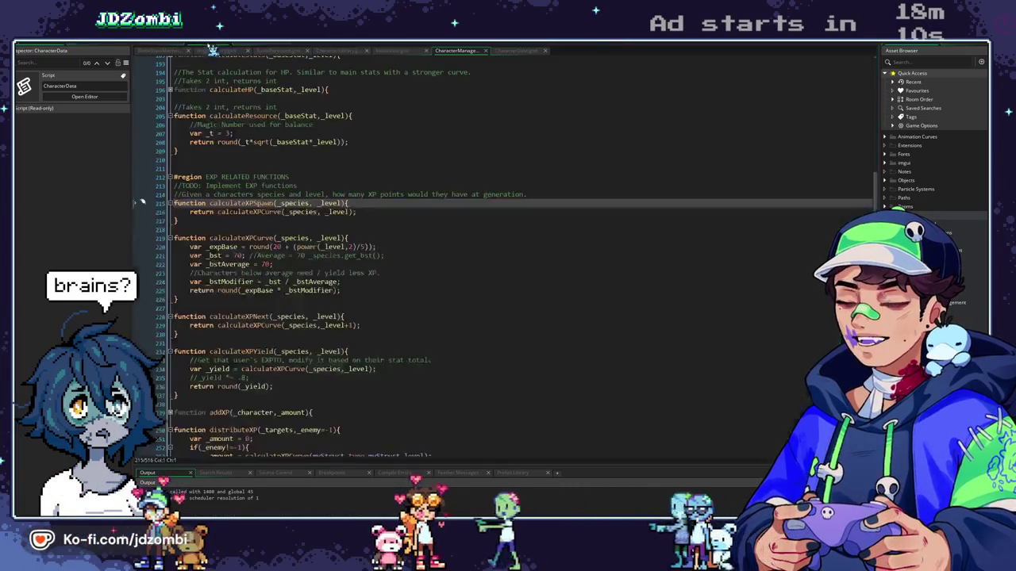
{"action": "scroll", "coordinate": [218, 80], "scroll_direction": "down", "scroll_amount": 4}
{"action": "scroll", "coordinate": [221, 56], "scroll_direction": "up", "scroll_amount": 4}
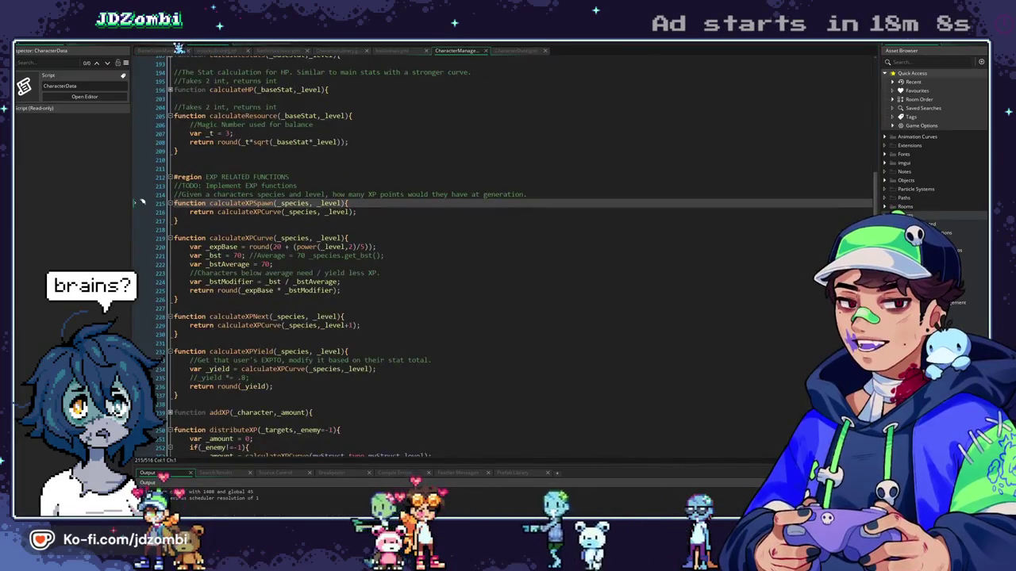
{"action": "left_click", "coordinate": [182, 51]}
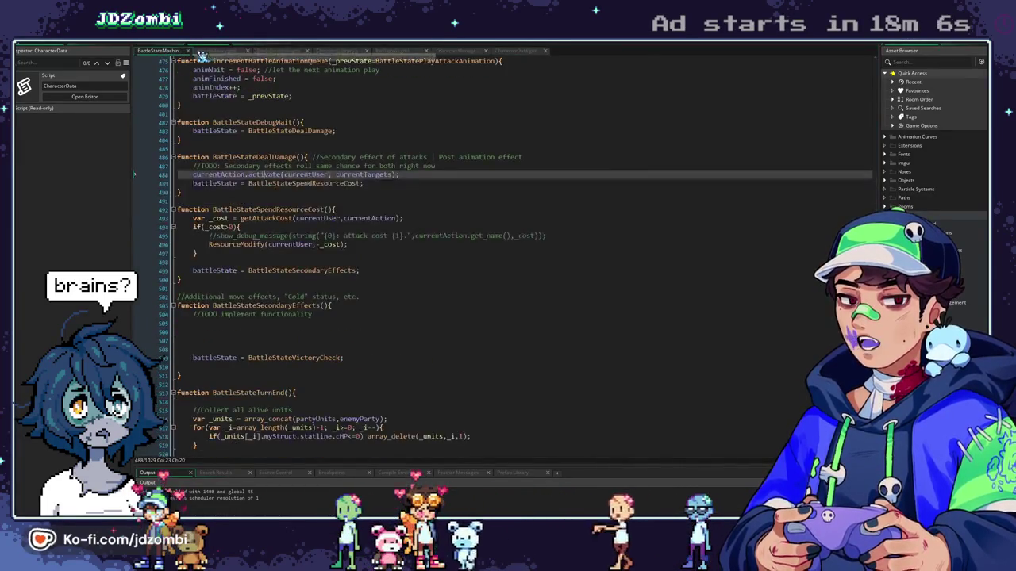
{"action": "left_click", "coordinate": [230, 49]}
{"action": "left_click", "coordinate": [247, 48]}
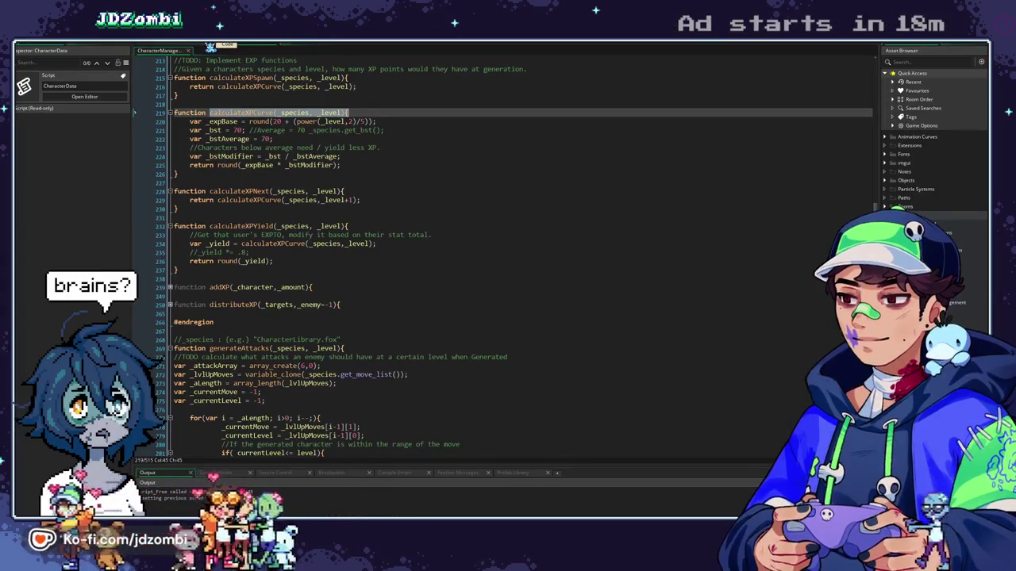
{"action": "left_click", "coordinate": [210, 48]}
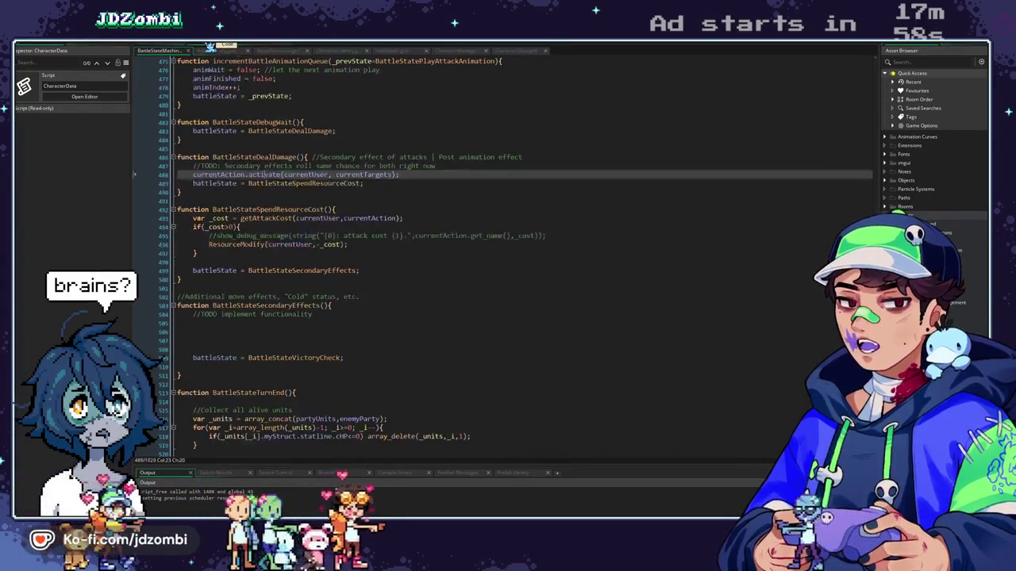
{"action": "left_click", "coordinate": [211, 48]}
{"action": "left_click", "coordinate": [560, 183]}
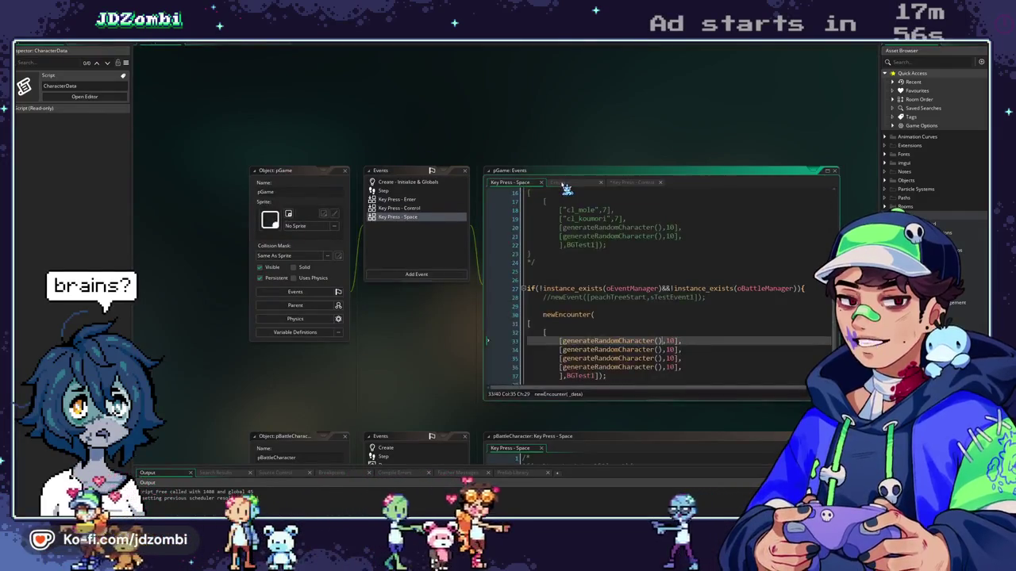
Trace distributeXP into addXP's EXPTo line, then open the oPartyChild object from Objects
{"action": "scroll", "coordinate": [524, 137], "scroll_direction": "down", "scroll_amount": 5}
{"action": "scroll", "coordinate": [555, 199], "scroll_direction": "down", "scroll_amount": 8}
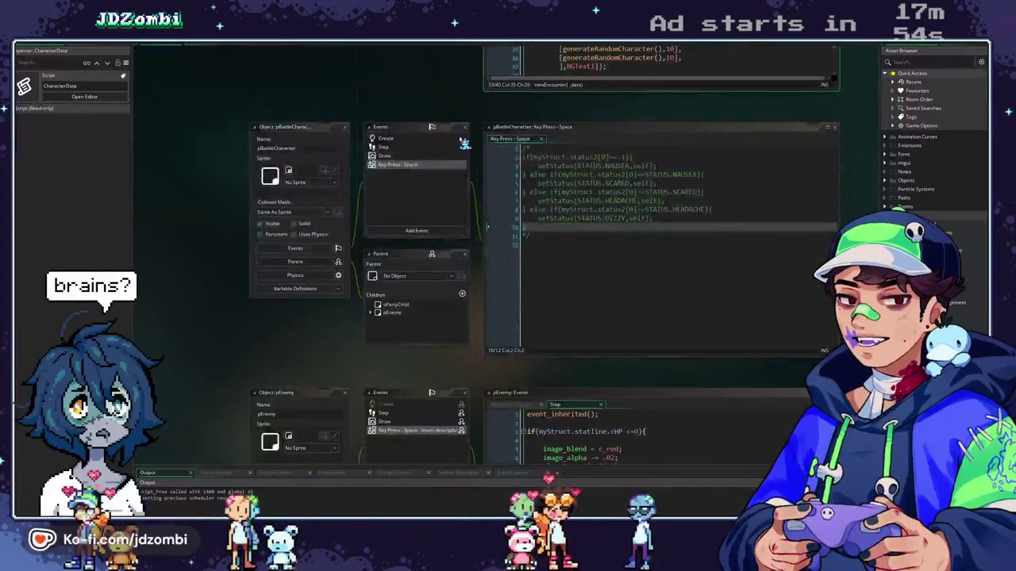
{"action": "middle_click", "coordinate": [575, 295]}
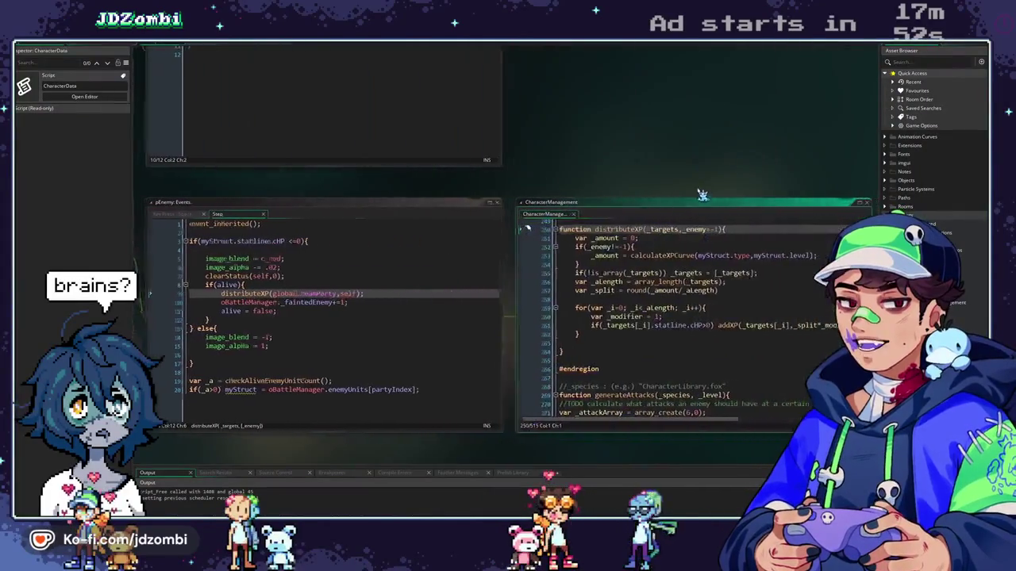
{"action": "scroll", "coordinate": [595, 288], "scroll_direction": "down", "scroll_amount": 5}
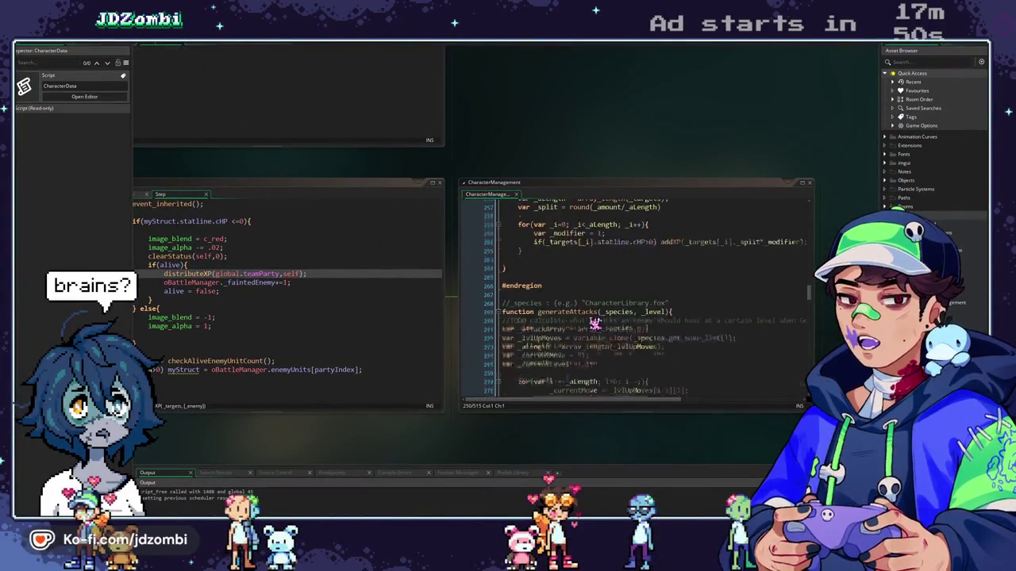
{"action": "scroll", "coordinate": [597, 321], "scroll_direction": "up", "scroll_amount": 6}
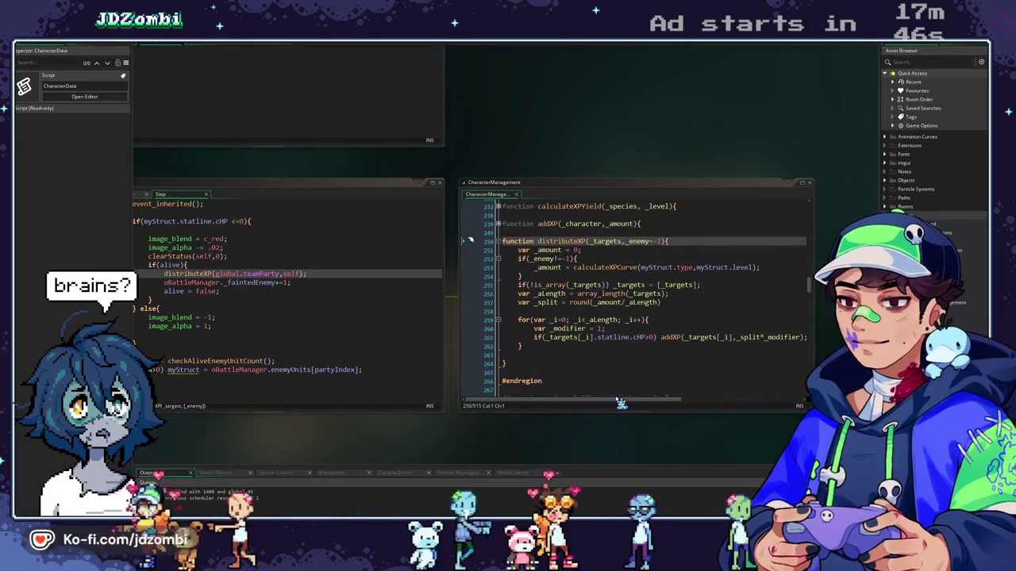
{"action": "middle_click", "coordinate": [669, 337]}
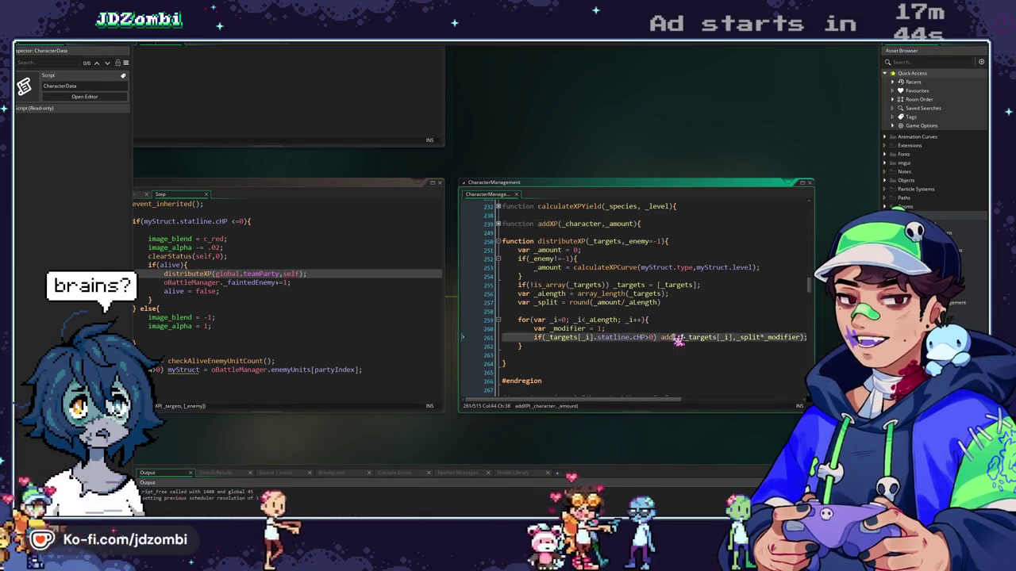
{"action": "left_click", "coordinate": [499, 224]}
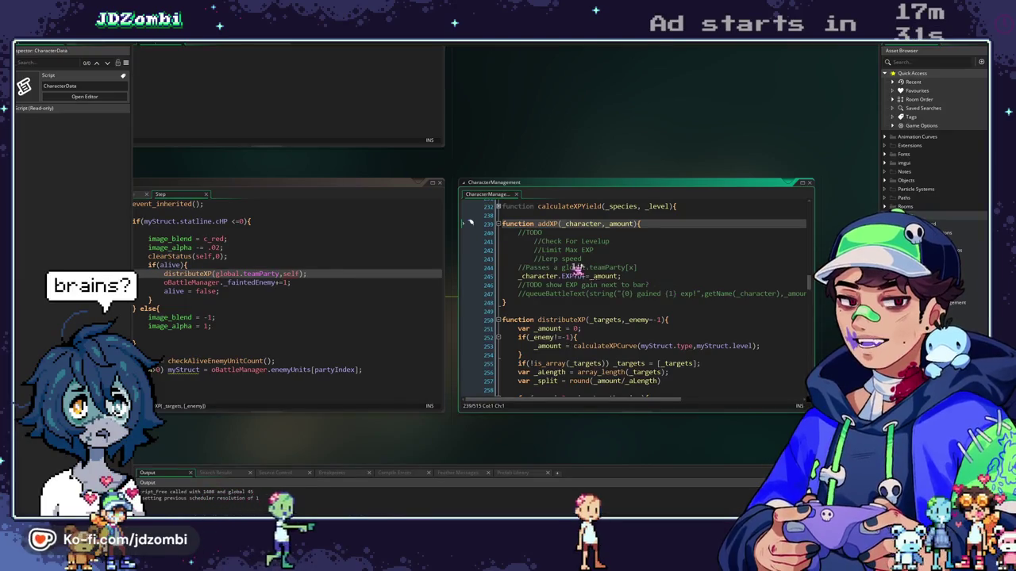
{"action": "scroll", "coordinate": [533, 154], "scroll_direction": "left", "scroll_amount": 5}
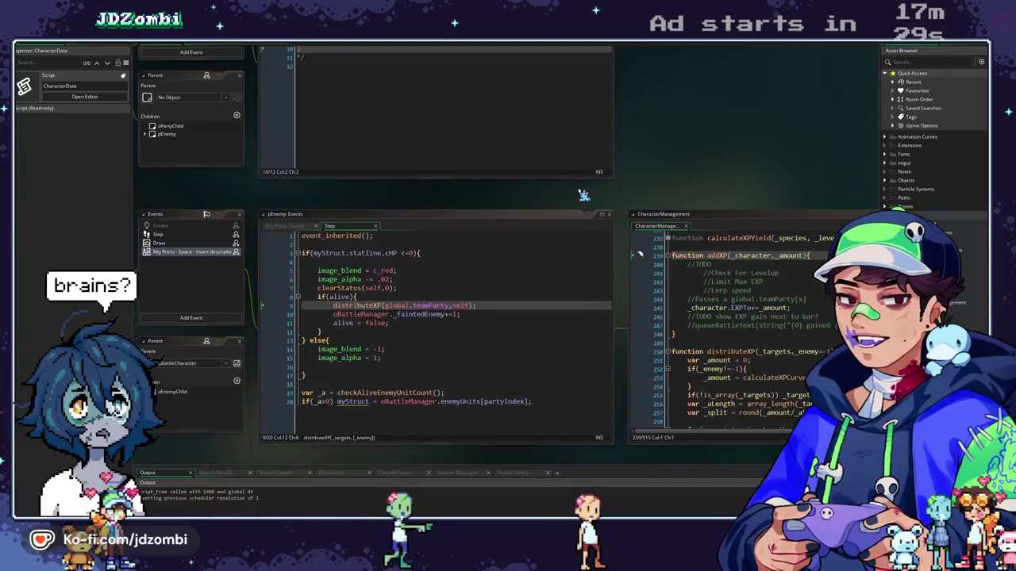
{"action": "scroll", "coordinate": [583, 189], "scroll_direction": "right", "scroll_amount": 5}
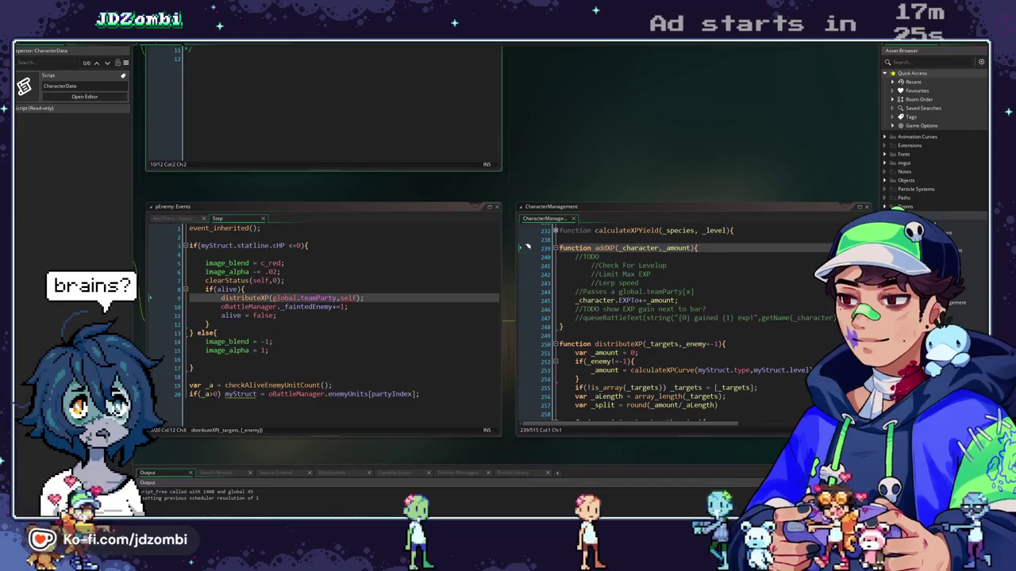
{"action": "left_click", "coordinate": [636, 301]}
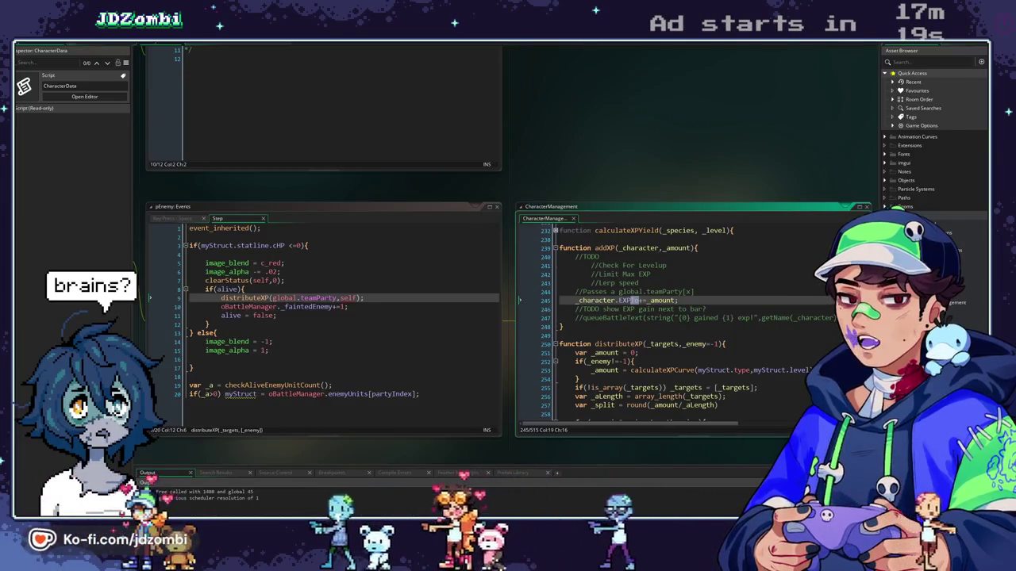
{"action": "left_click", "coordinate": [885, 180]}
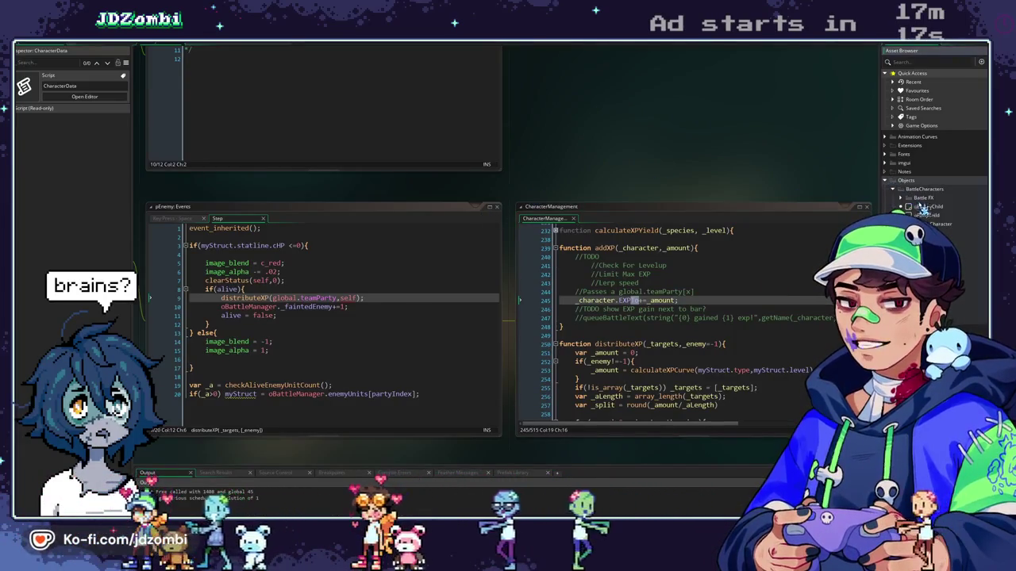
{"action": "double_click", "coordinate": [927, 215]}
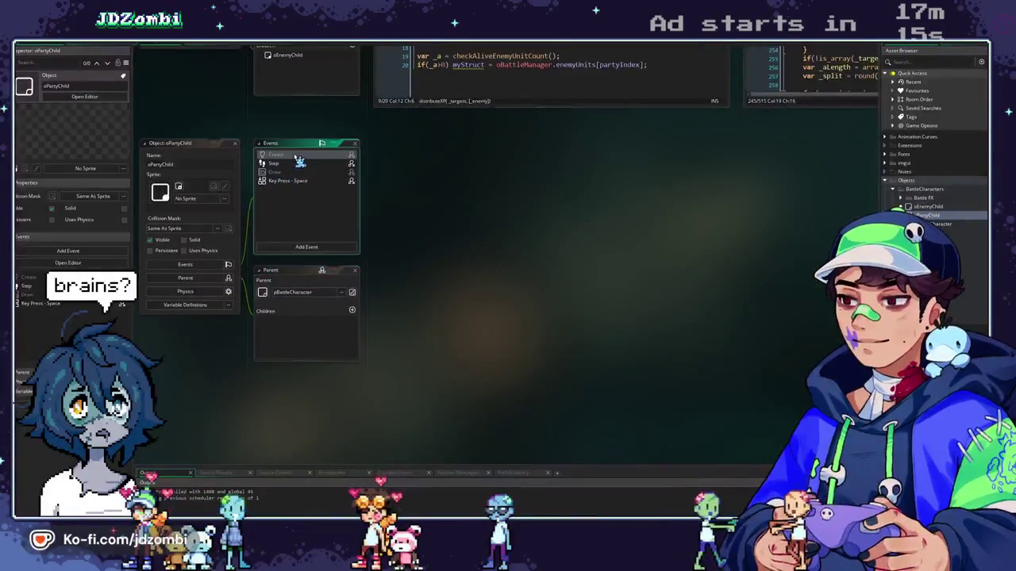
Open oPartyChild's inherited Create code and bring up the CharacterManagement script full size
{"action": "left_click", "coordinate": [298, 156]}
{"action": "scroll", "coordinate": [476, 250], "scroll_direction": "down", "scroll_amount": 10}
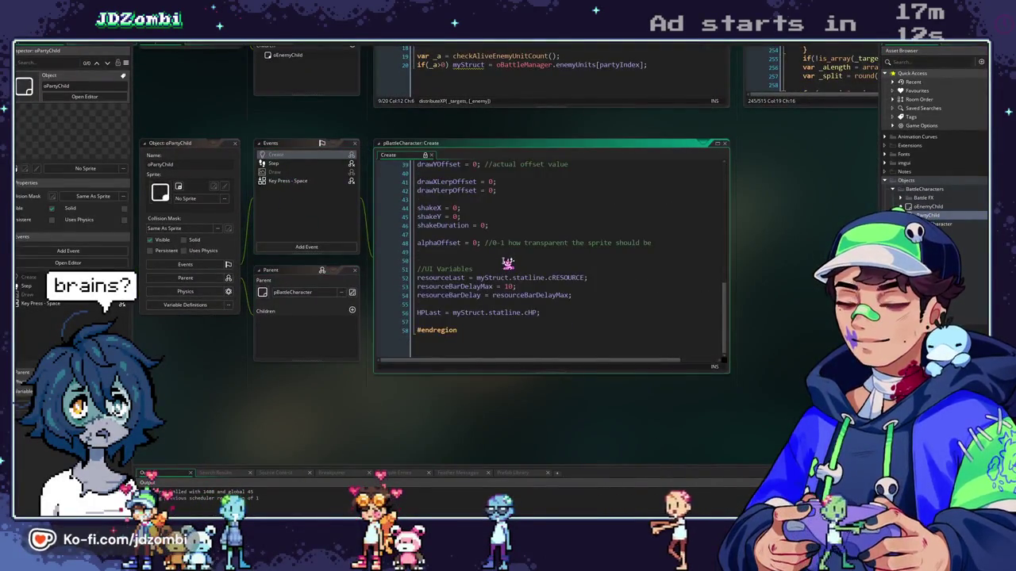
{"action": "scroll", "coordinate": [508, 263], "scroll_direction": "up", "scroll_amount": 8}
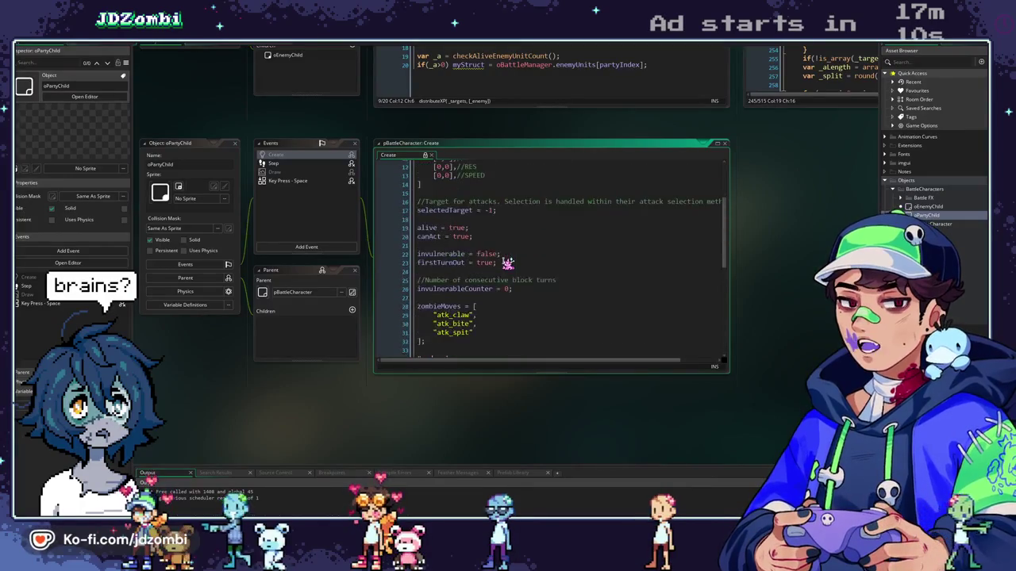
{"action": "scroll", "coordinate": [508, 263], "scroll_direction": "up", "scroll_amount": 4}
{"action": "left_click_drag", "start_coordinate": [245, 108], "coordinate": [230, 238]}
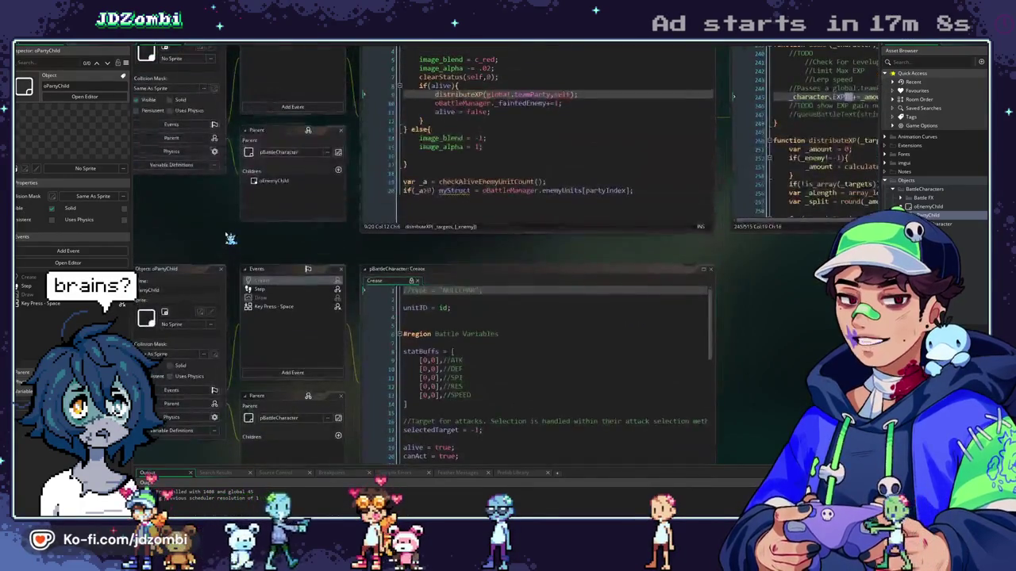
{"action": "mouse_move", "coordinate": [585, 227]}
{"action": "left_mouse_down"}
{"action": "mouse_move", "coordinate": [579, 336]}
{"action": "mouse_move", "coordinate": [555, 342]}
{"action": "left_mouse_up"}
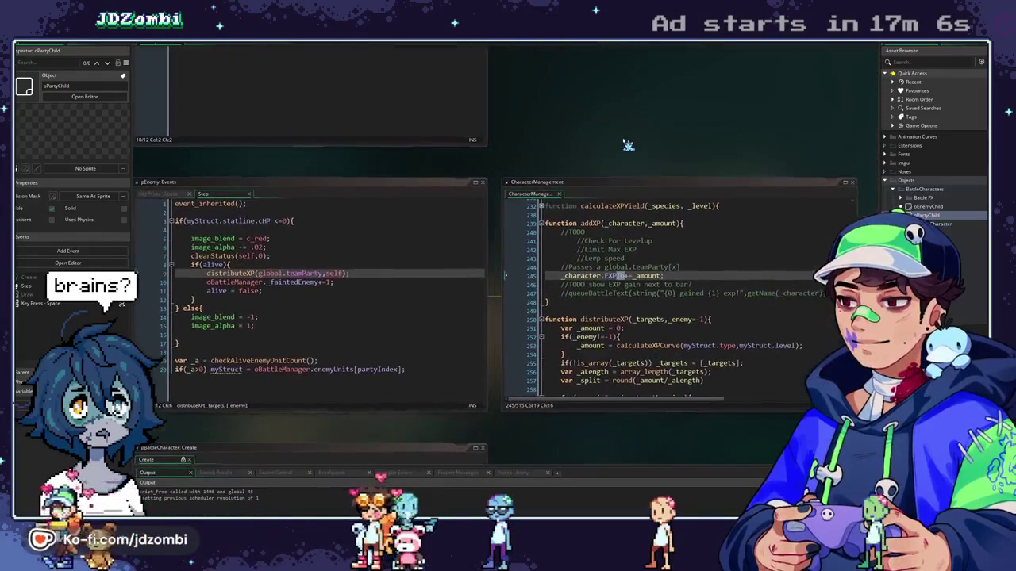
{"action": "left_click", "coordinate": [266, 51]}
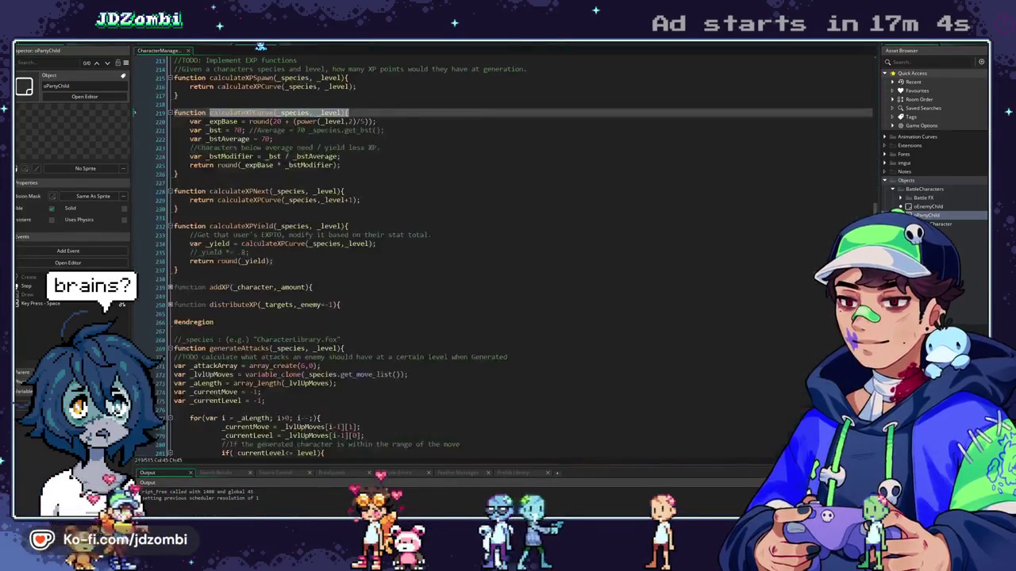
Locate the EXP field in generateMyStruct, then return to the object workspace
{"action": "scroll", "coordinate": [214, 51], "scroll_direction": "down", "scroll_amount": 1}
{"action": "scroll", "coordinate": [218, 51], "scroll_direction": "up", "scroll_amount": 1}
{"action": "scroll", "coordinate": [223, 53], "scroll_direction": "down", "scroll_amount": 1}
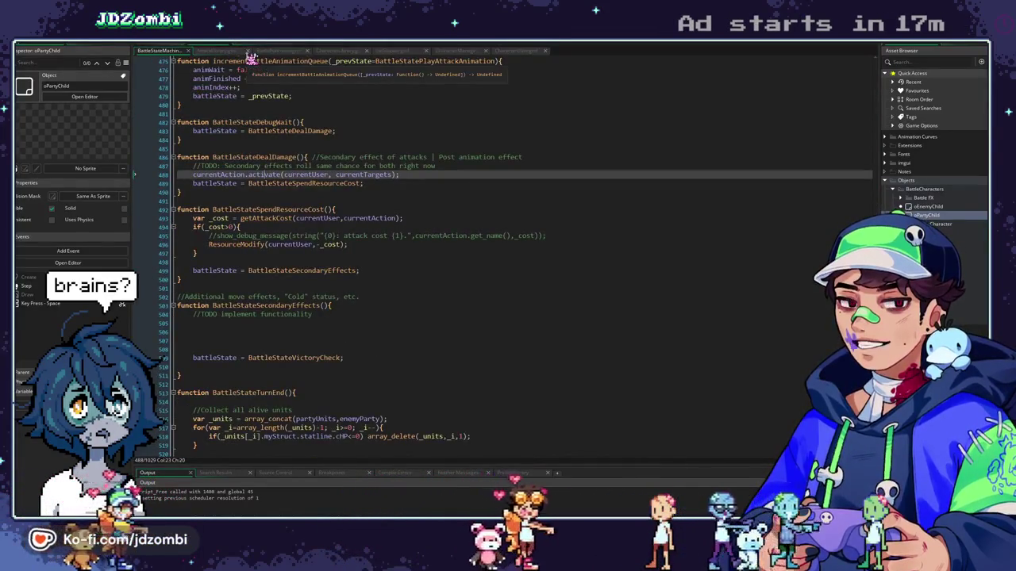
{"action": "left_click", "coordinate": [332, 51]}
{"action": "left_click", "coordinate": [456, 51]}
{"action": "scroll", "coordinate": [354, 147], "scroll_direction": "up", "scroll_amount": 10}
{"action": "scroll", "coordinate": [349, 148], "scroll_direction": "up", "scroll_amount": 5}
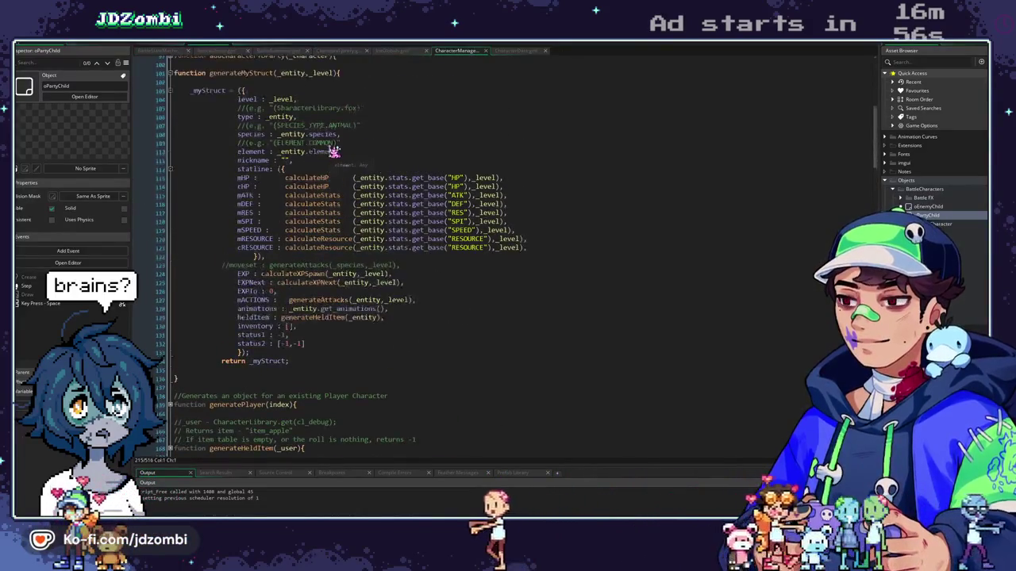
{"action": "left_click", "coordinate": [211, 108]}
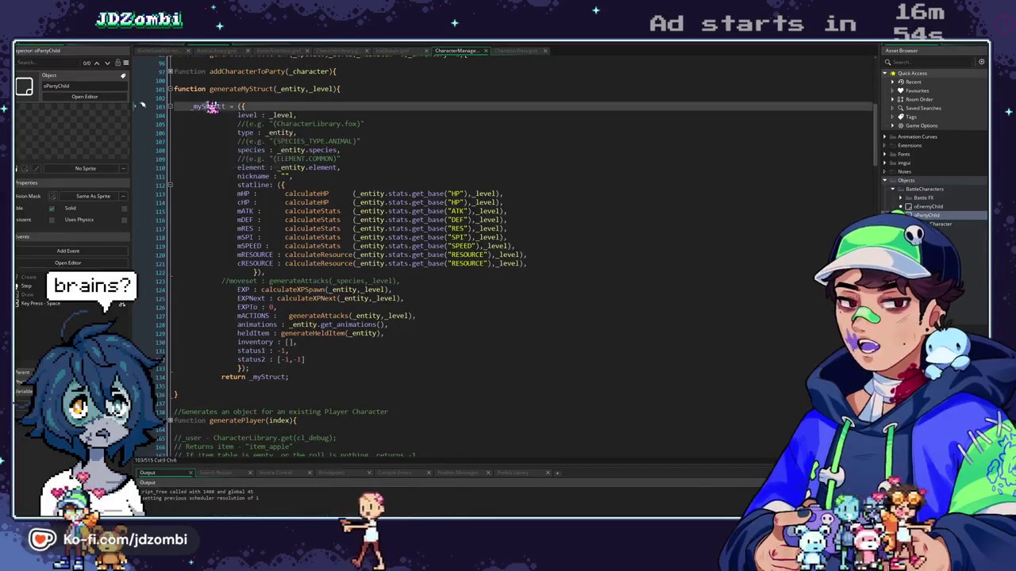
{"action": "left_click", "coordinate": [248, 290]}
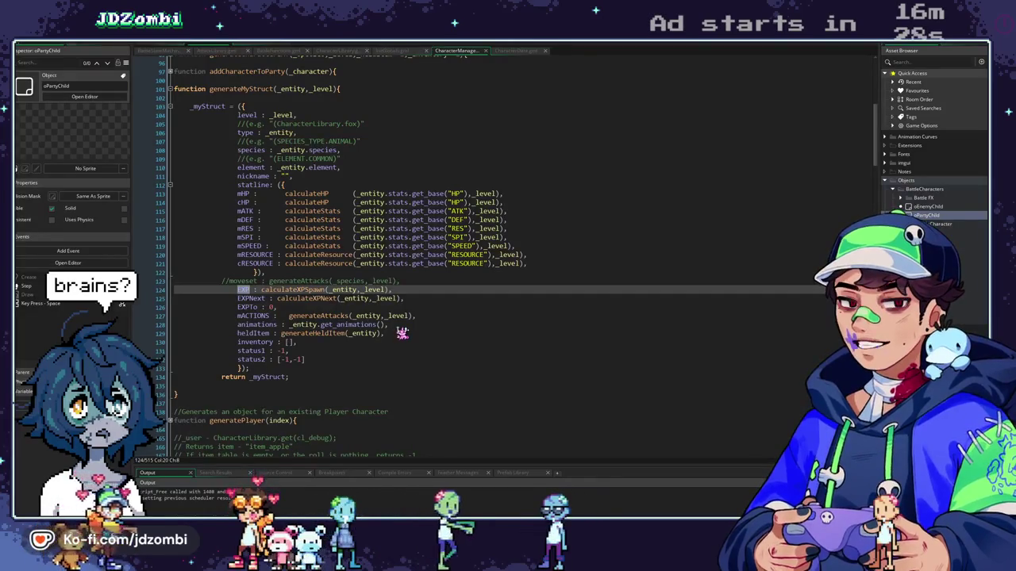
{"action": "scroll", "coordinate": [403, 333], "scroll_direction": "up", "scroll_amount": 3}
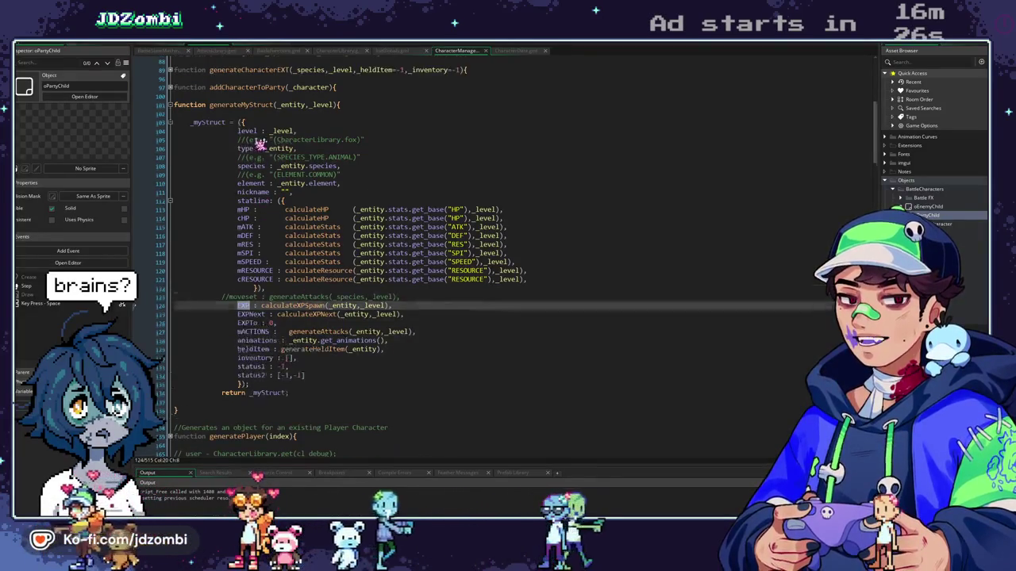
{"action": "left_click", "coordinate": [177, 48]}
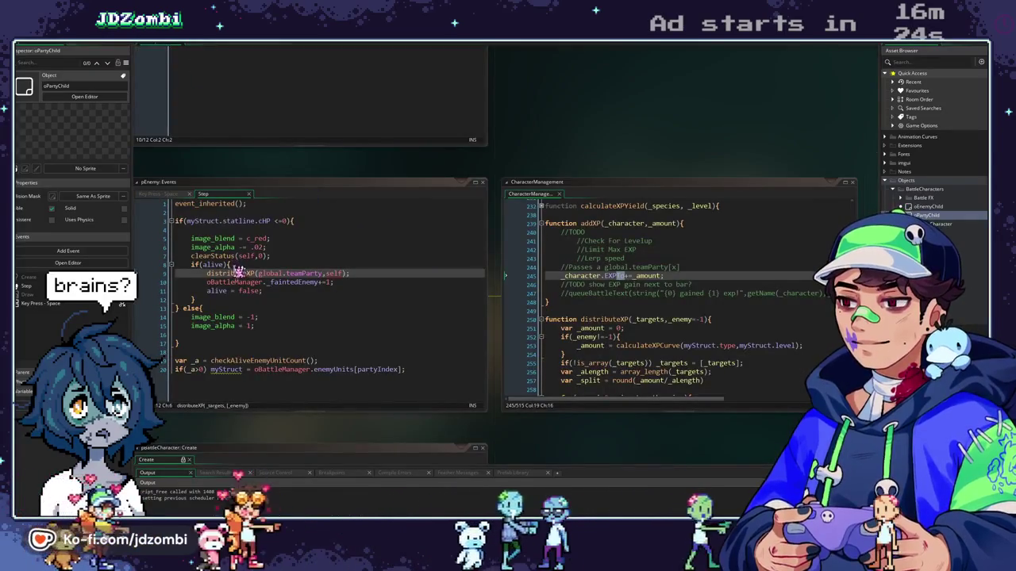
Review the distributeXP code, including the enemy-dead line, the HP-above-0 check and the addXP call
{"action": "scroll", "coordinate": [660, 113], "scroll_direction": "down", "scroll_amount": 2}
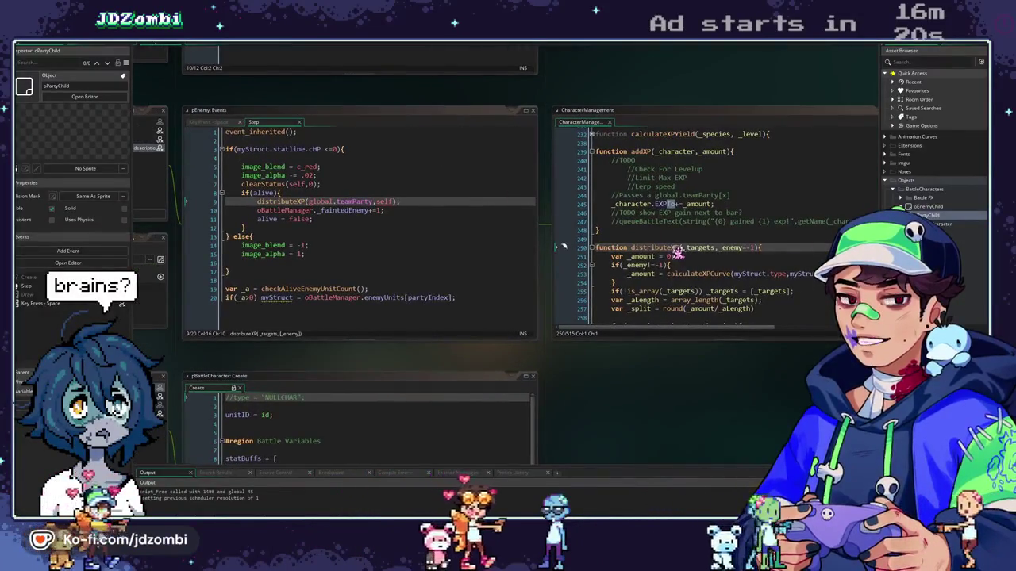
{"action": "scroll", "coordinate": [682, 254], "scroll_direction": "down", "scroll_amount": 2}
{"action": "scroll", "coordinate": [683, 258], "scroll_direction": "down", "scroll_amount": 1}
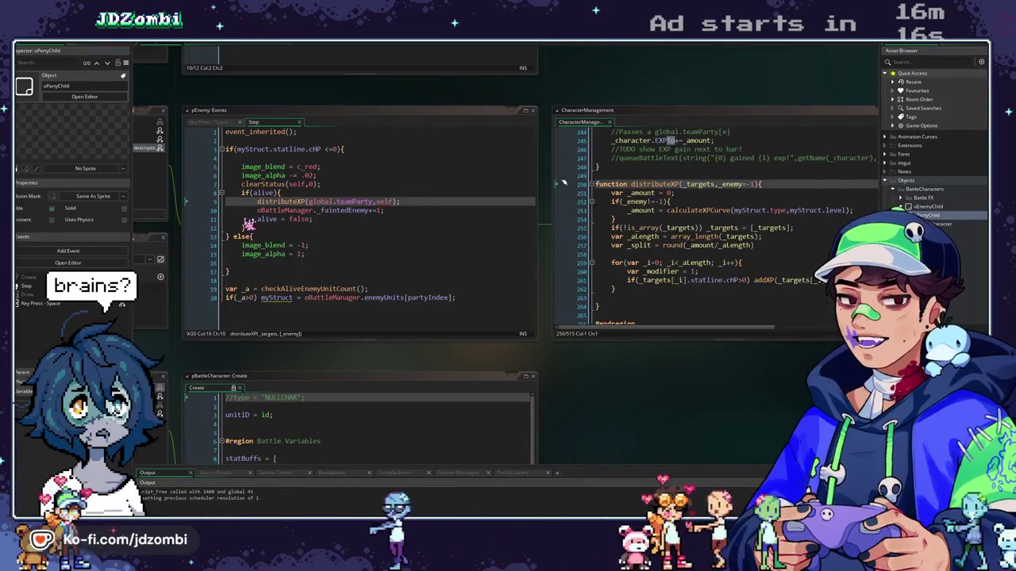
{"action": "left_click_drag", "start_coordinate": [246, 219], "coordinate": [336, 221]}
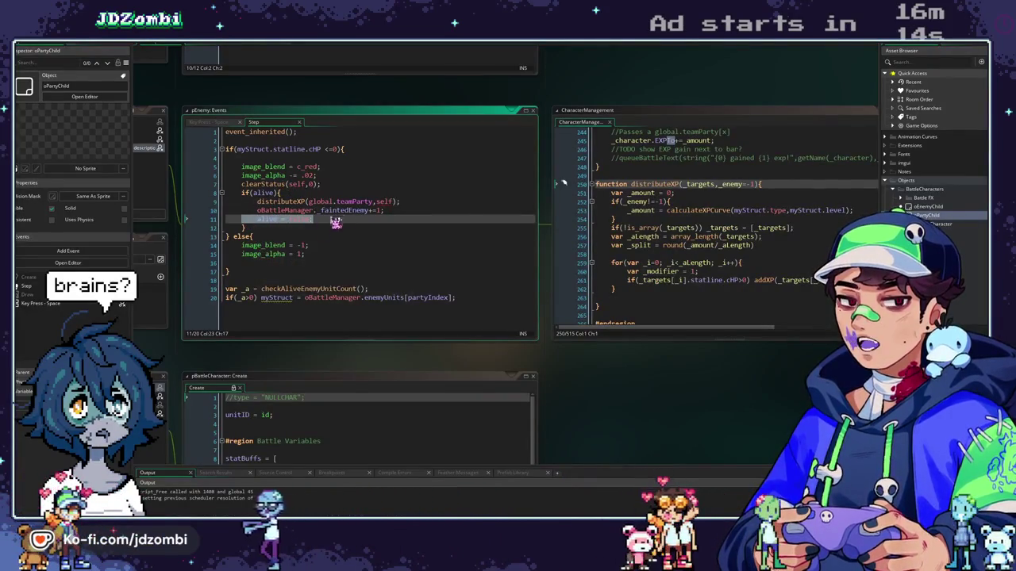
{"action": "left_click", "coordinate": [553, 190]}
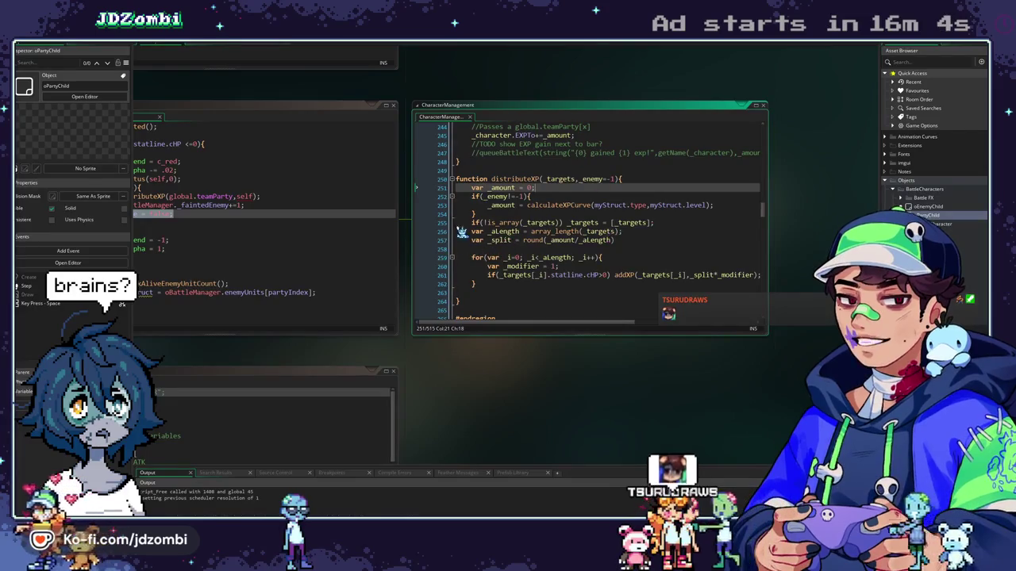
{"action": "scroll", "coordinate": [794, 199], "scroll_direction": "down", "scroll_amount": 2}
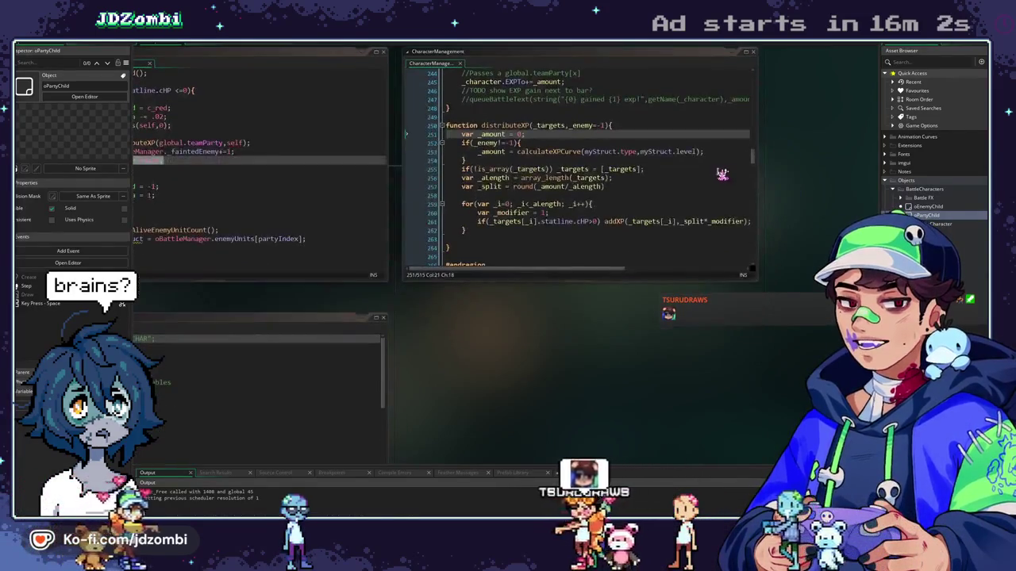
{"action": "scroll", "coordinate": [715, 177], "scroll_direction": "down", "scroll_amount": 1}
{"action": "scroll", "coordinate": [786, 238], "scroll_direction": "up", "scroll_amount": 2}
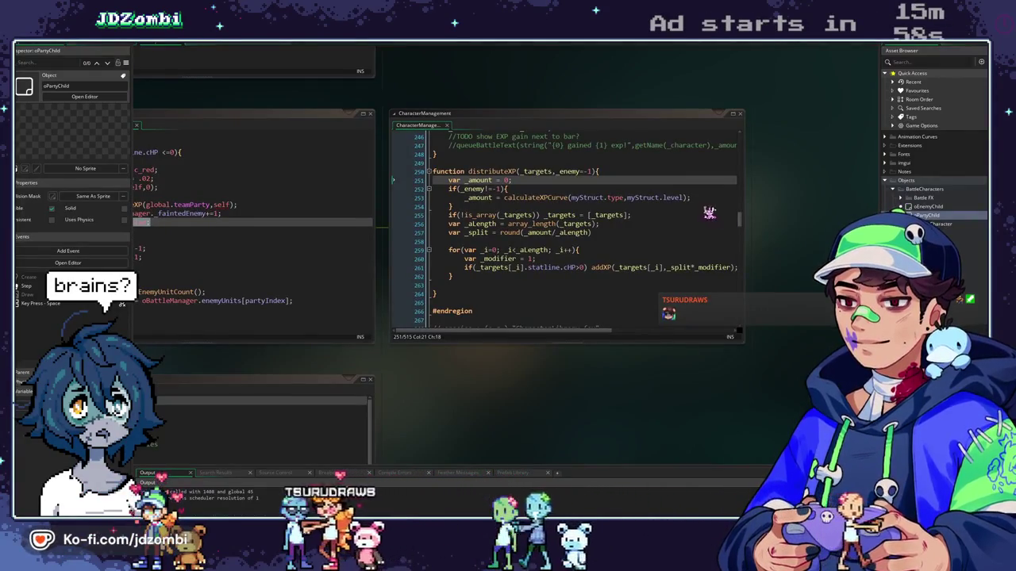
{"action": "left_click_drag", "start_coordinate": [587, 267], "coordinate": [465, 268]}
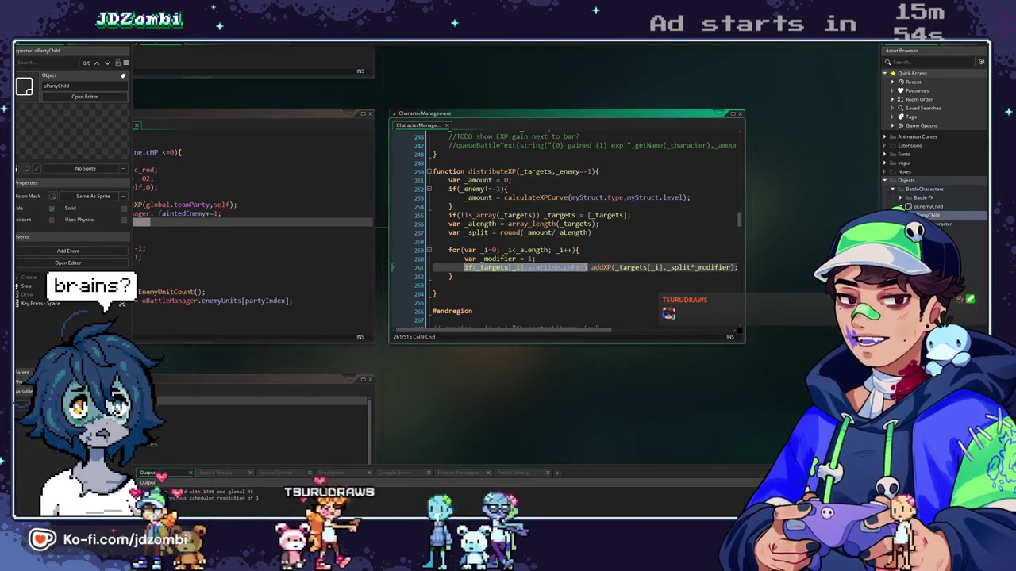
{"action": "left_click", "coordinate": [587, 268]}
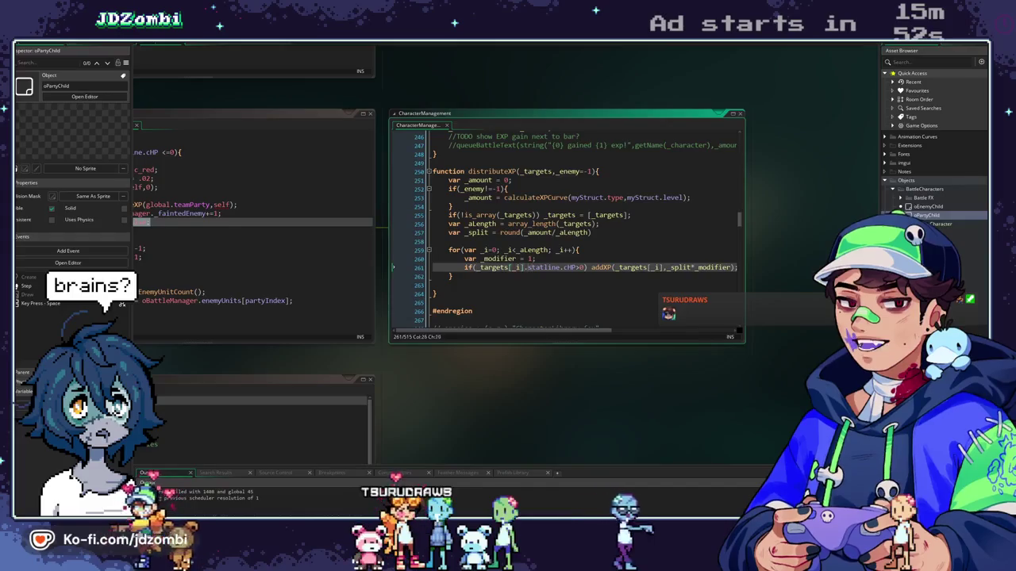
{"action": "left_click", "coordinate": [612, 267]}
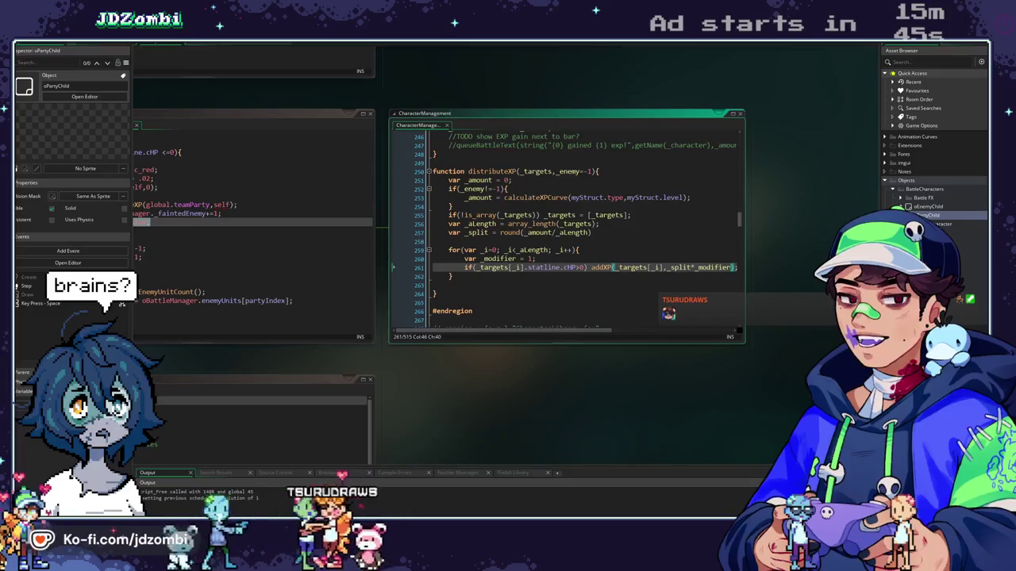
Add a '//TODO filter only alive allies' comment below line 255 and run the game
{"action": "left_click", "coordinate": [645, 215]}
{"action": "key", "text": "Return"}
{"action": "type", "text": "//TODO filter only alive s"}
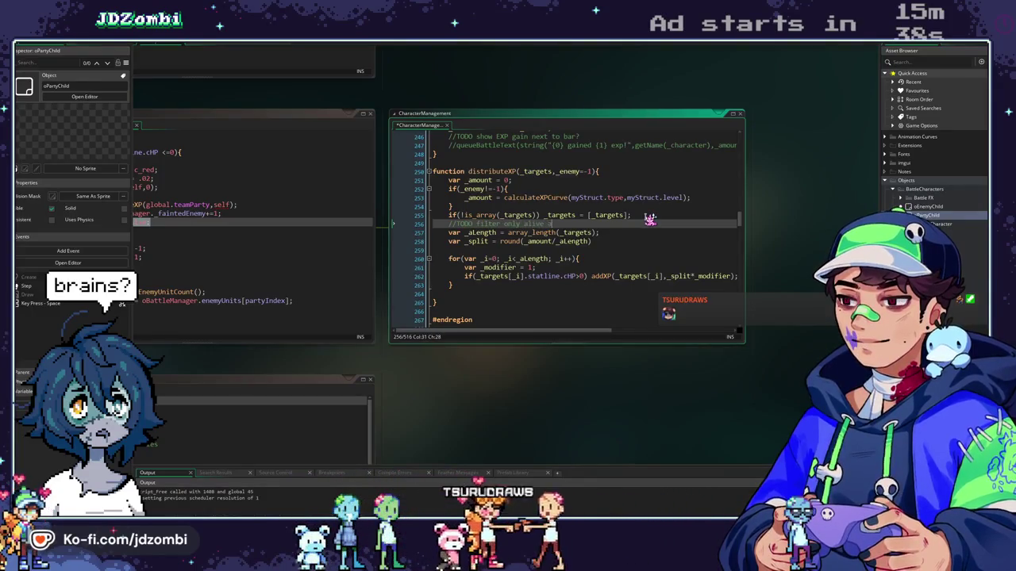
{"action": "type", "text": "llies"}
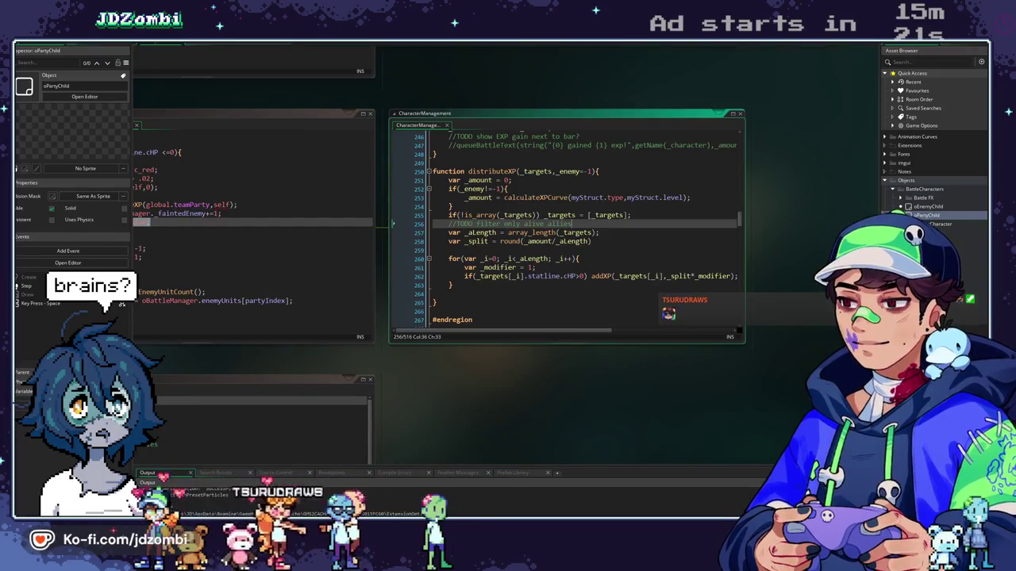
{"action": "key", "text": "F5"}
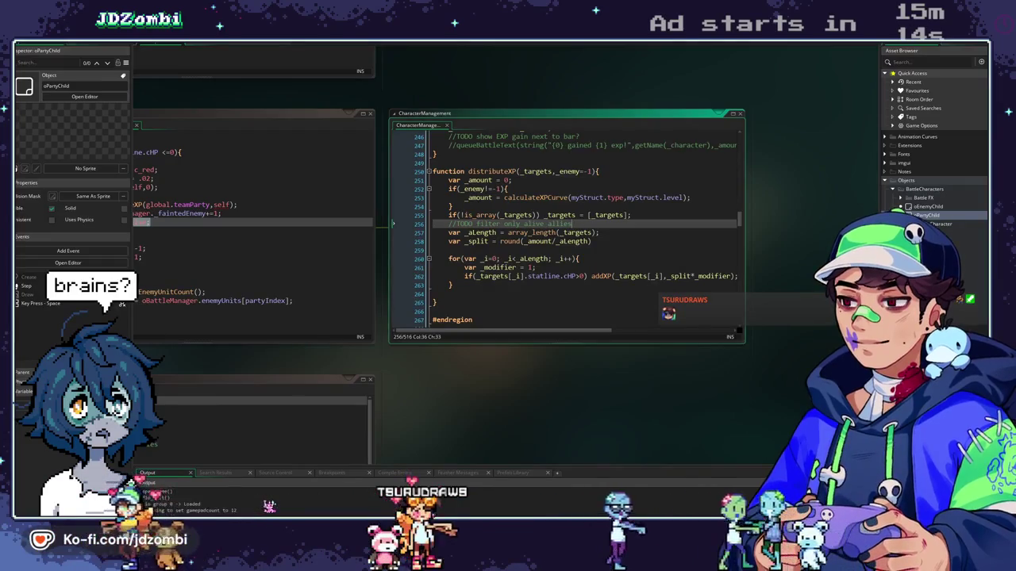
Delete '*_modifier' so addXP receives only _targets[_i] and _split
{"action": "scroll", "coordinate": [528, 308], "scroll_direction": "up", "scroll_amount": 5}
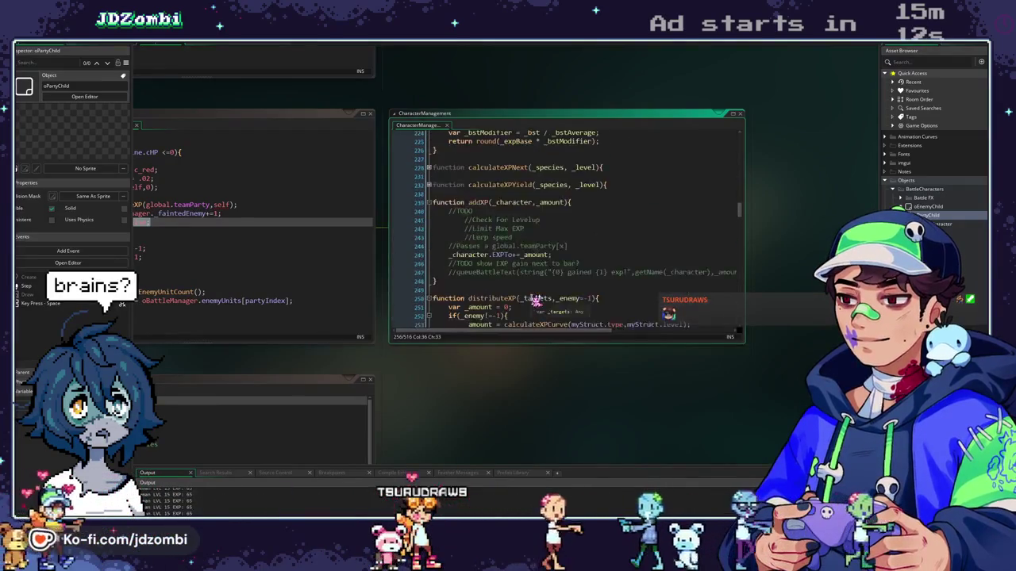
{"action": "scroll", "coordinate": [528, 308], "scroll_direction": "down", "scroll_amount": 5}
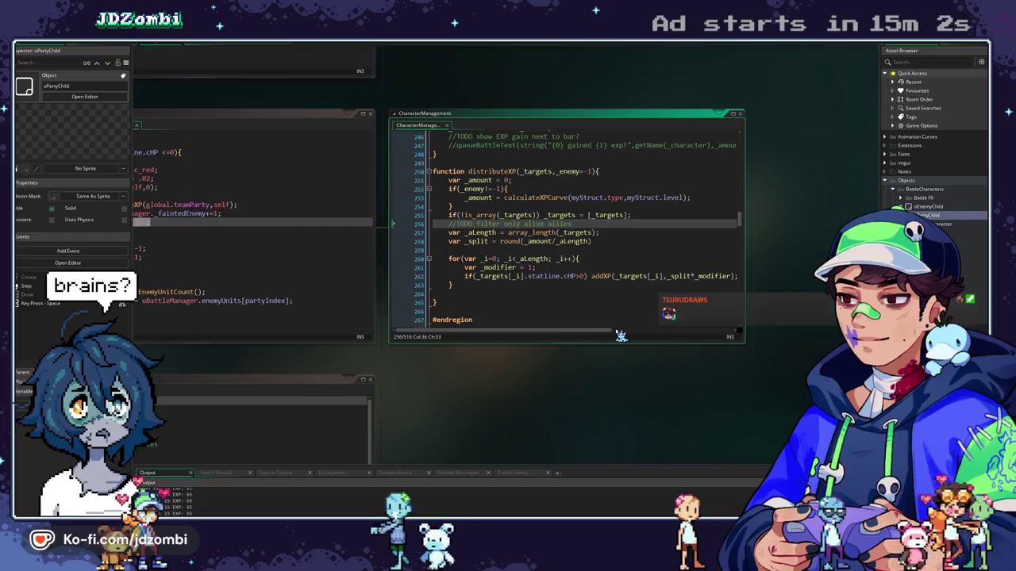
{"action": "scroll", "coordinate": [622, 335], "scroll_direction": "right", "scroll_amount": 3}
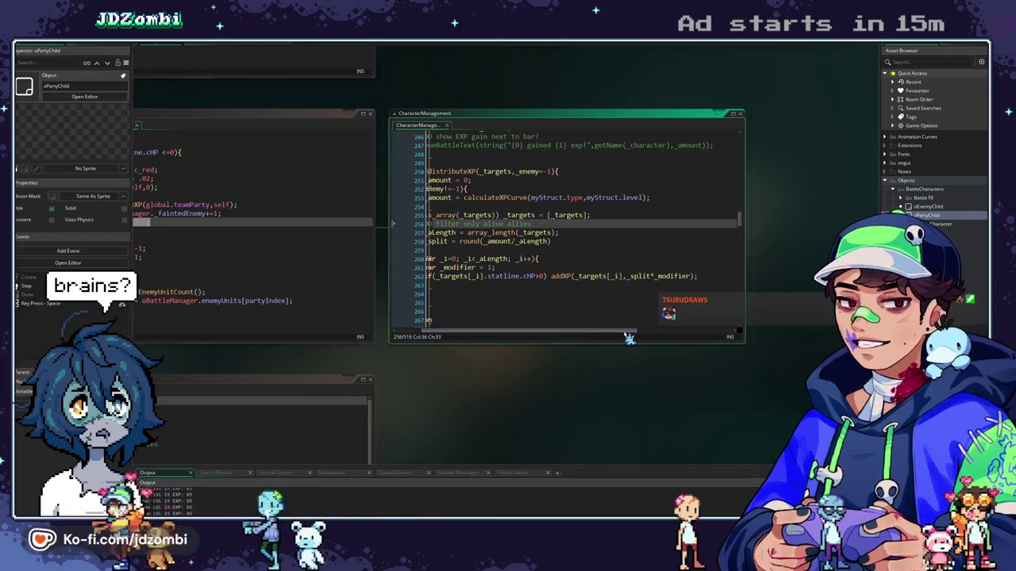
{"action": "left_click", "coordinate": [564, 277]}
{"action": "left_click_drag", "start_coordinate": [652, 276], "coordinate": [690, 276]}
{"action": "key", "text": "BackSpace"}
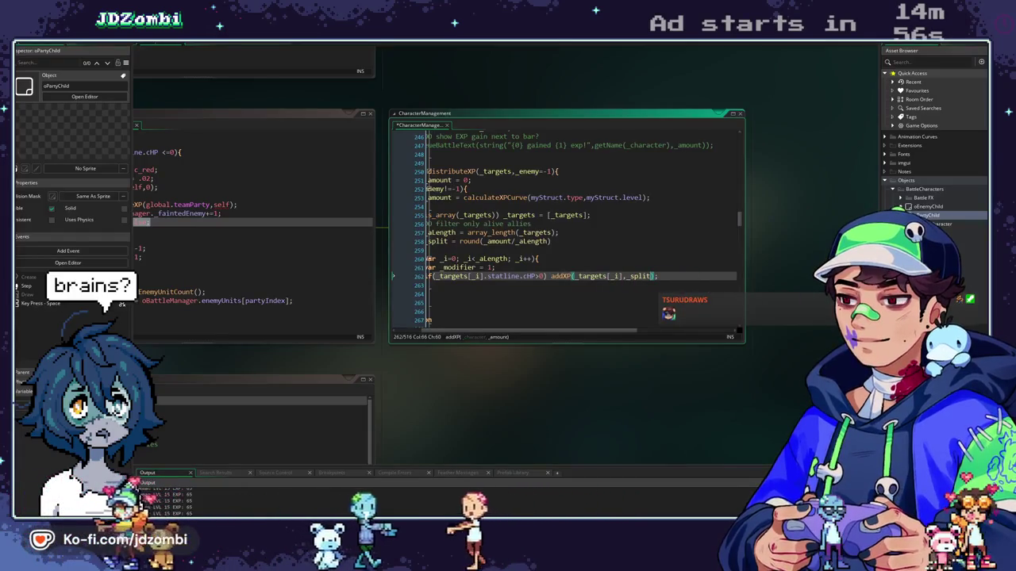
{"action": "scroll", "coordinate": [597, 331], "scroll_direction": "left", "scroll_amount": 3}
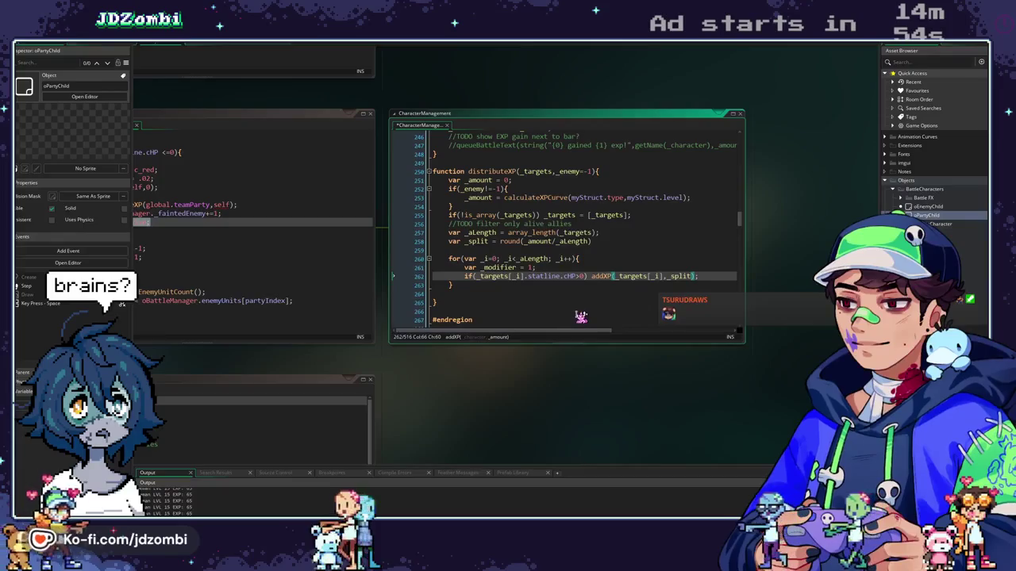
{"action": "scroll", "coordinate": [644, 85], "scroll_direction": "left", "scroll_amount": 3}
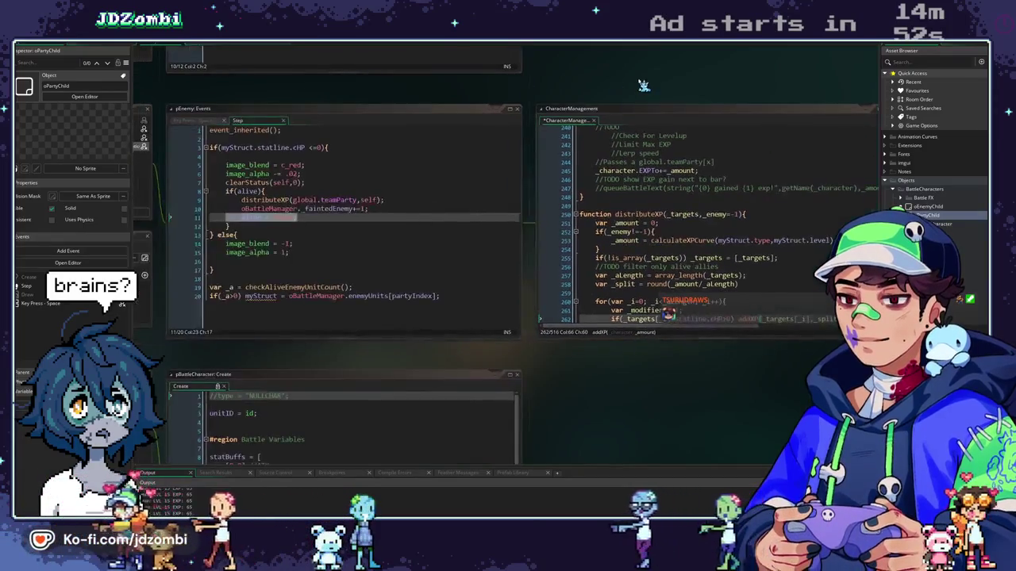
Check calculateXPYield's calculateXPCurve call, then play the battle past Plasmau's punch and close the game
{"action": "scroll", "coordinate": [672, 226], "scroll_direction": "up", "scroll_amount": 9}
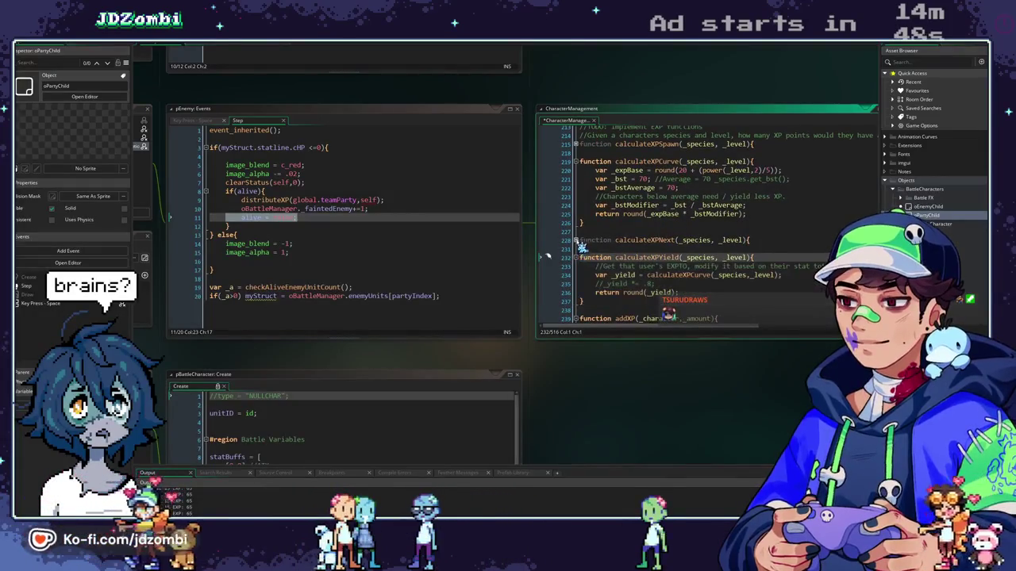
{"action": "left_click", "coordinate": [577, 259]}
{"action": "left_click", "coordinate": [581, 241]}
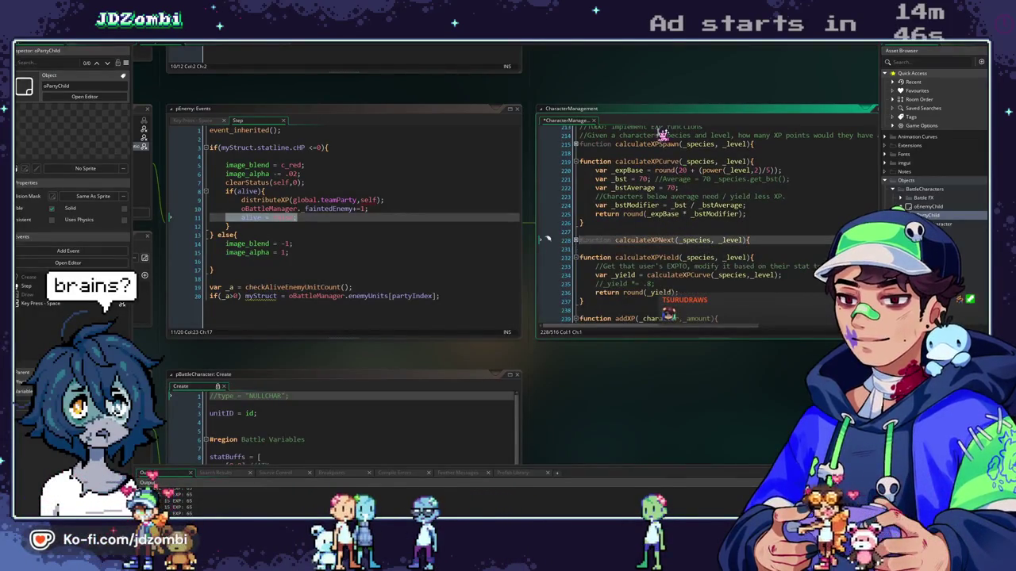
{"action": "scroll", "coordinate": [664, 96], "scroll_direction": "down", "scroll_amount": 2}
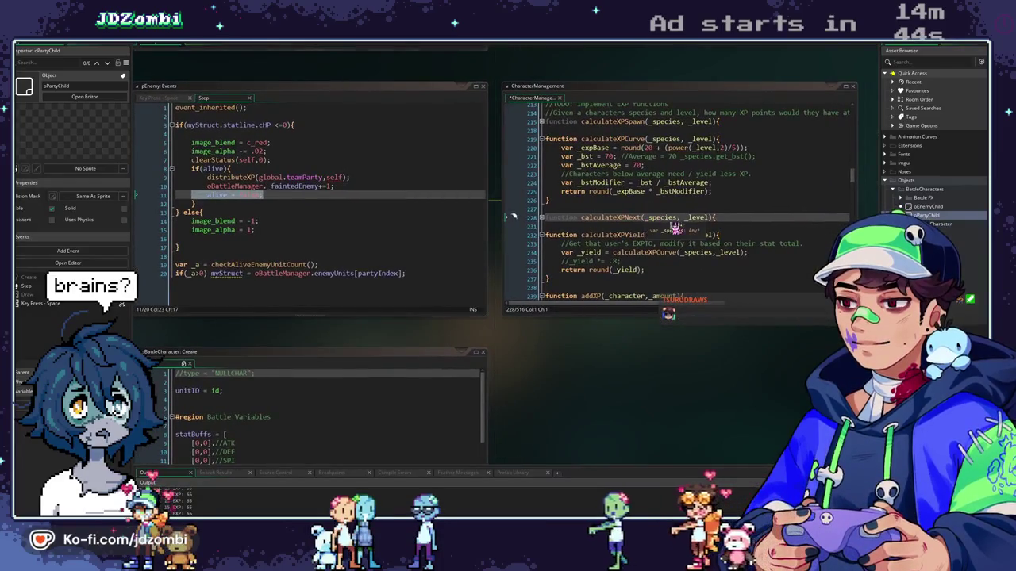
{"action": "left_click", "coordinate": [712, 254]}
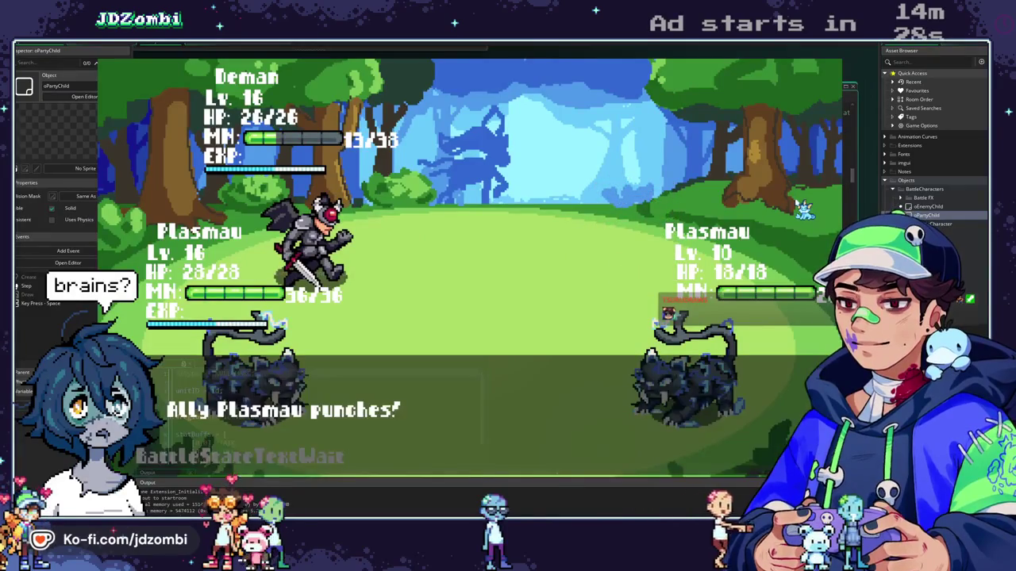
{"action": "key", "text": "space"}
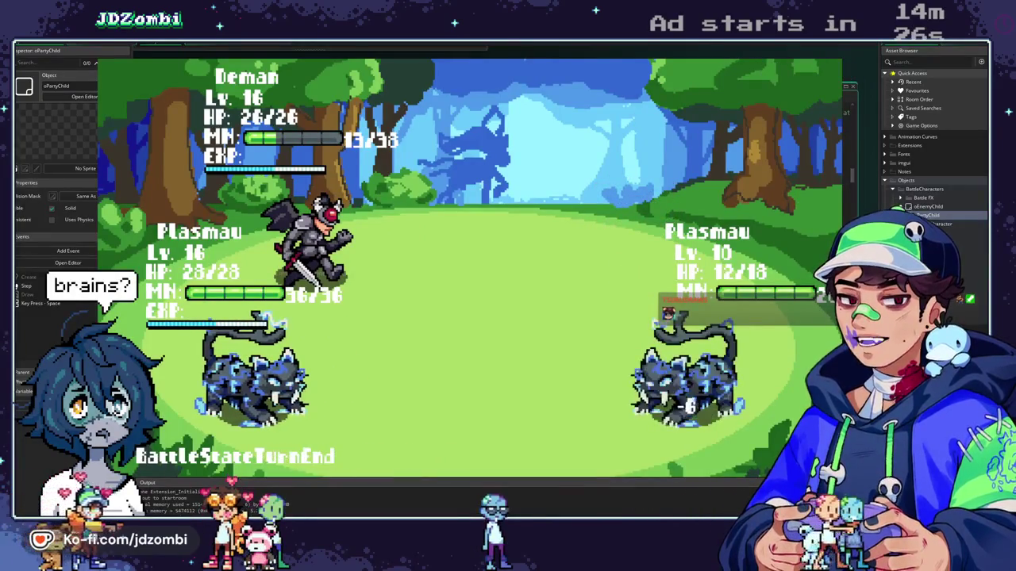
{"action": "key", "text": "Escape"}
{"action": "scroll", "coordinate": [725, 230], "scroll_direction": "down", "scroll_amount": 5}
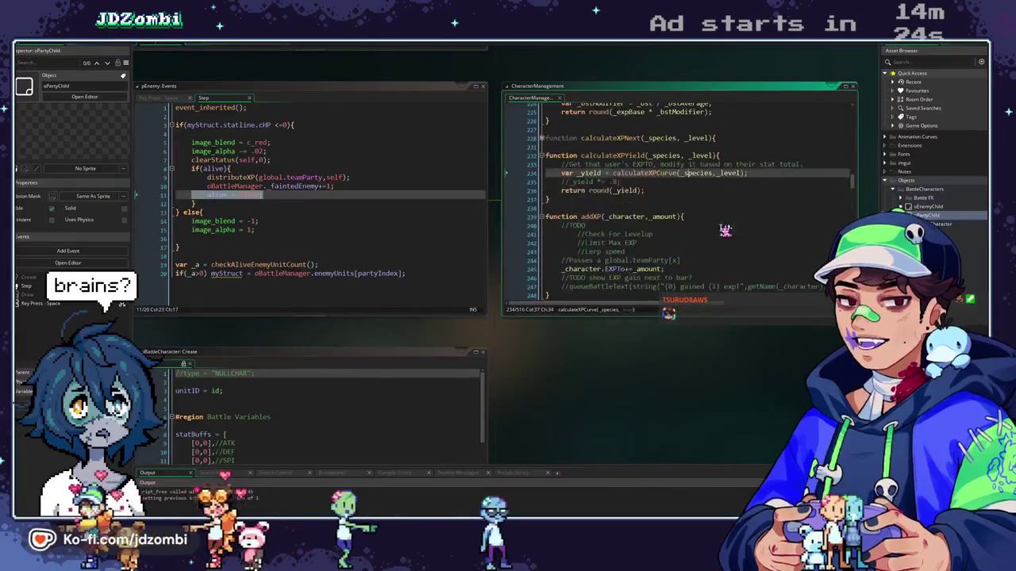
Re-enable addXP's '{0} gained {1} exp!' message, test it, and jump to getName's definition
{"action": "scroll", "coordinate": [724, 230], "scroll_direction": "down", "scroll_amount": 6}
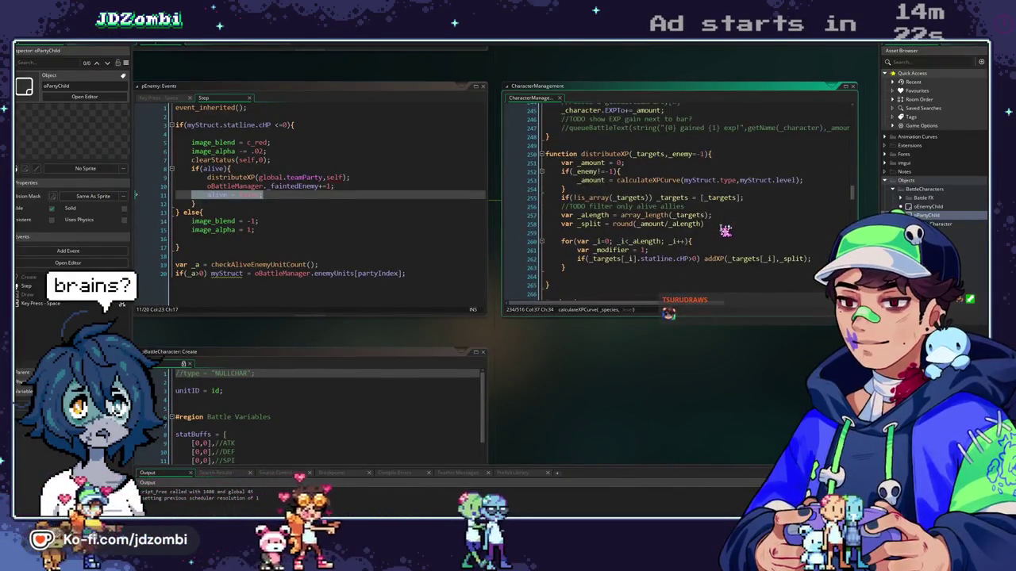
{"action": "scroll", "coordinate": [724, 230], "scroll_direction": "up", "scroll_amount": 3}
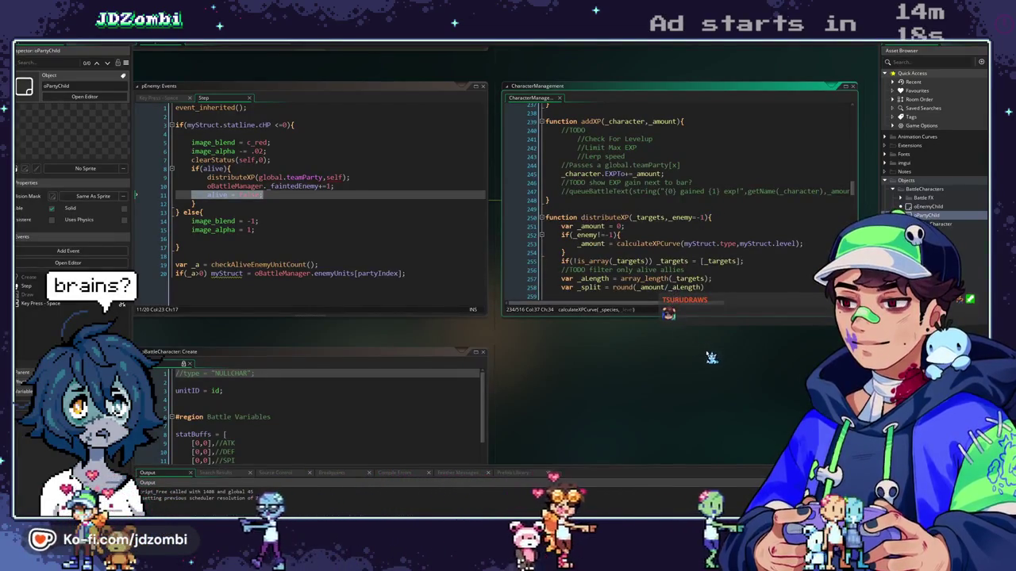
{"action": "left_click_drag", "start_coordinate": [611, 246], "coordinate": [565, 300]}
{"action": "left_click", "coordinate": [526, 245]}
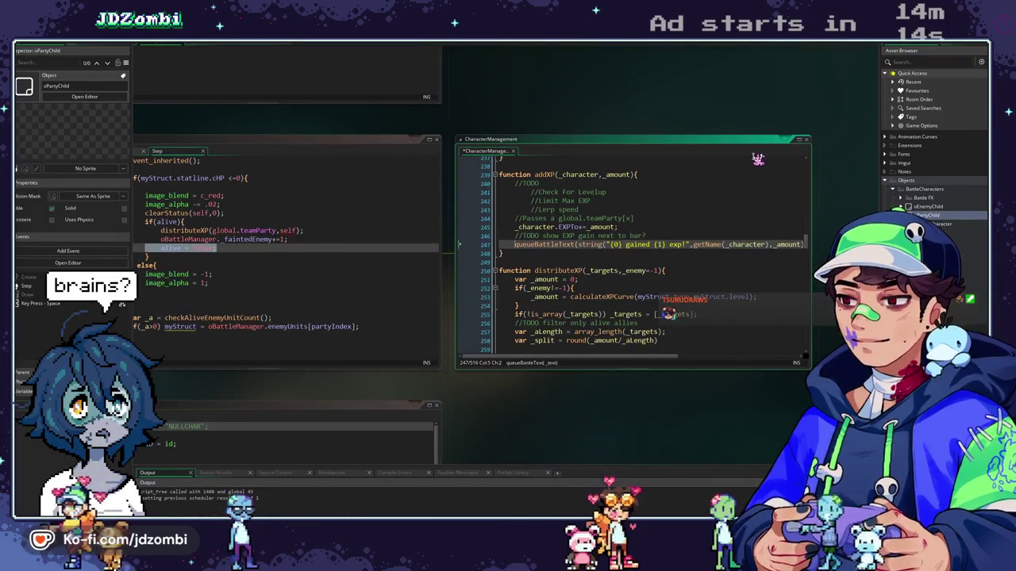
{"action": "key", "text": "F5"}
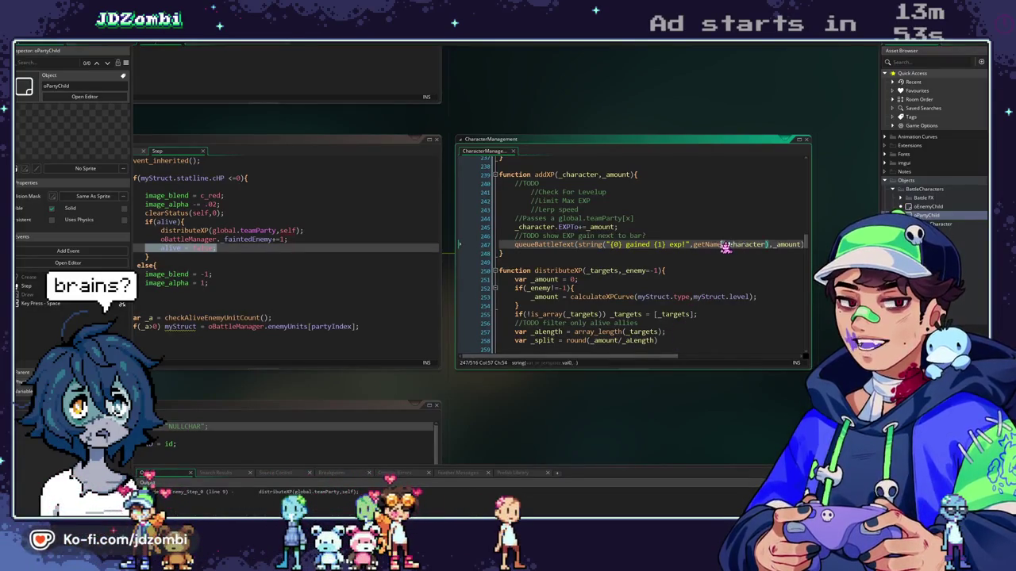
{"action": "left_click_drag", "start_coordinate": [703, 114], "coordinate": [636, 129]}
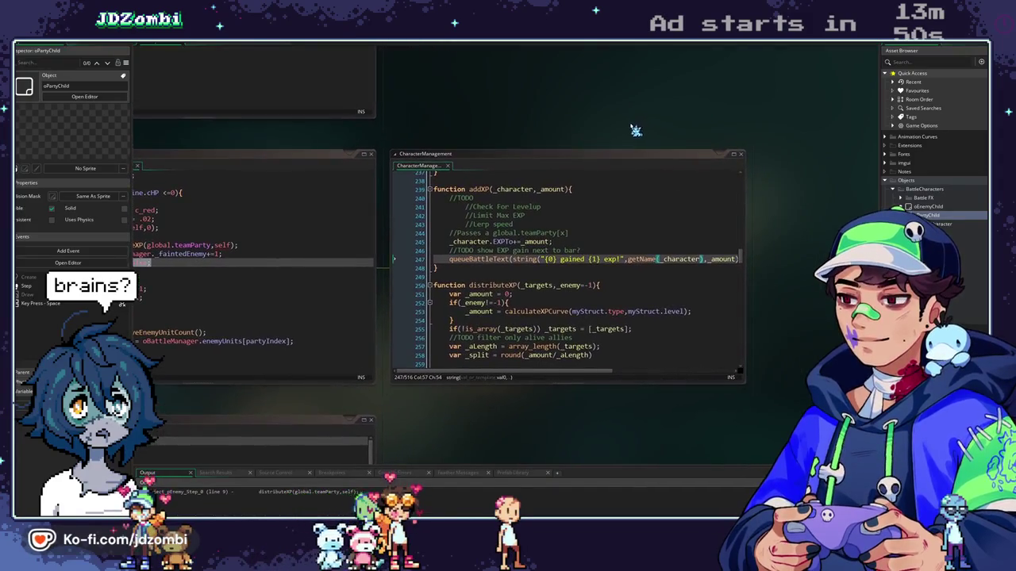
{"action": "middle_click", "coordinate": [639, 261]}
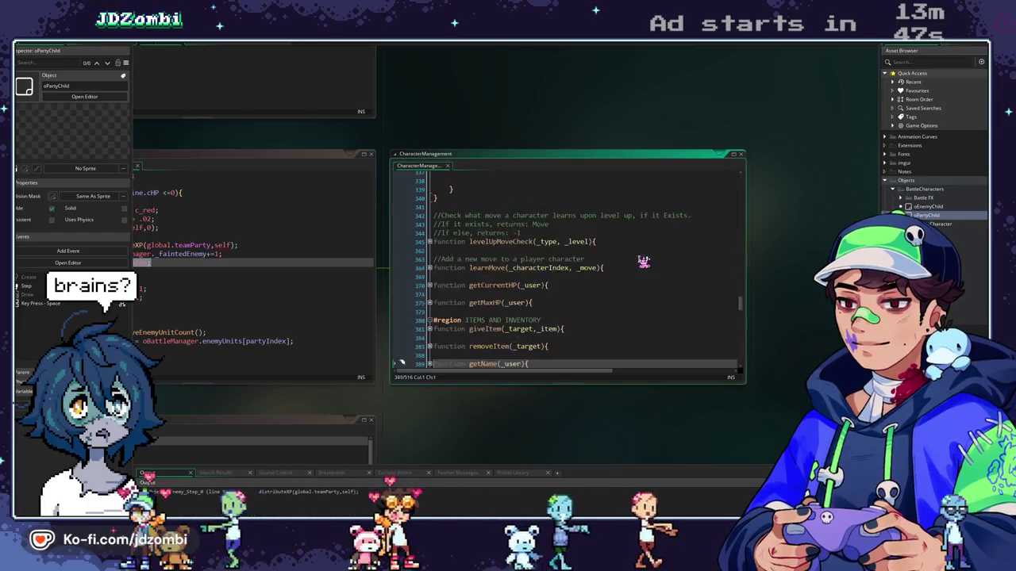
Comment out the queueBattleText EXP-gained message line in addXP again
{"action": "scroll", "coordinate": [585, 303], "scroll_direction": "down", "scroll_amount": 2}
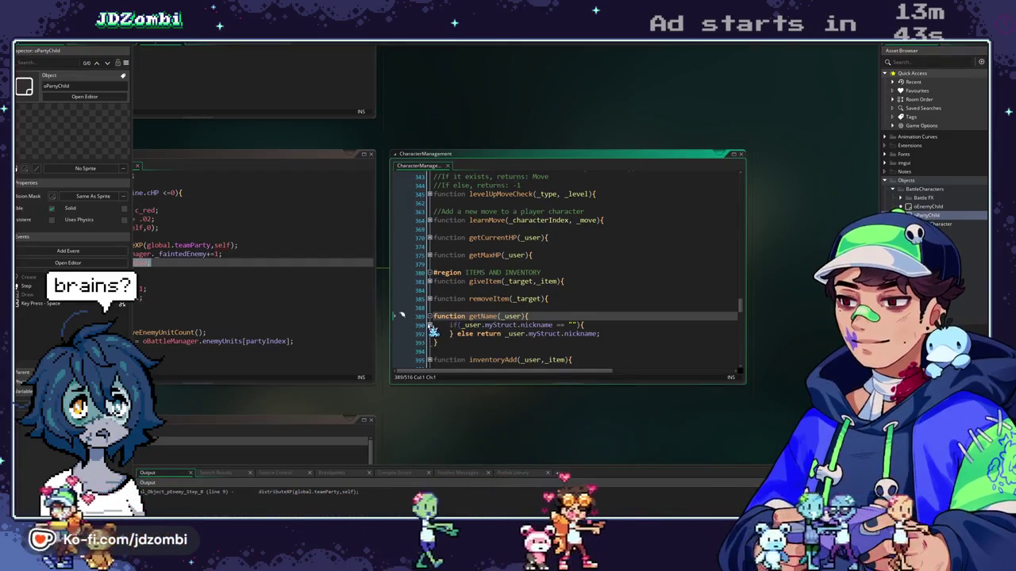
{"action": "key", "text": "ctrl+z"}
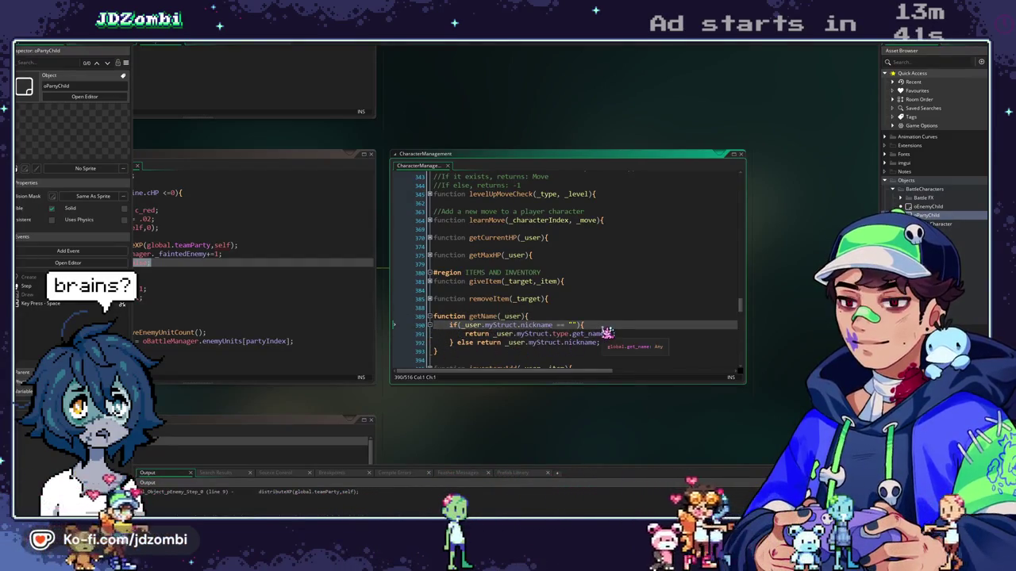
{"action": "scroll", "coordinate": [603, 325], "scroll_direction": "up", "scroll_amount": 6}
{"action": "scroll", "coordinate": [604, 318], "scroll_direction": "up", "scroll_amount": 20}
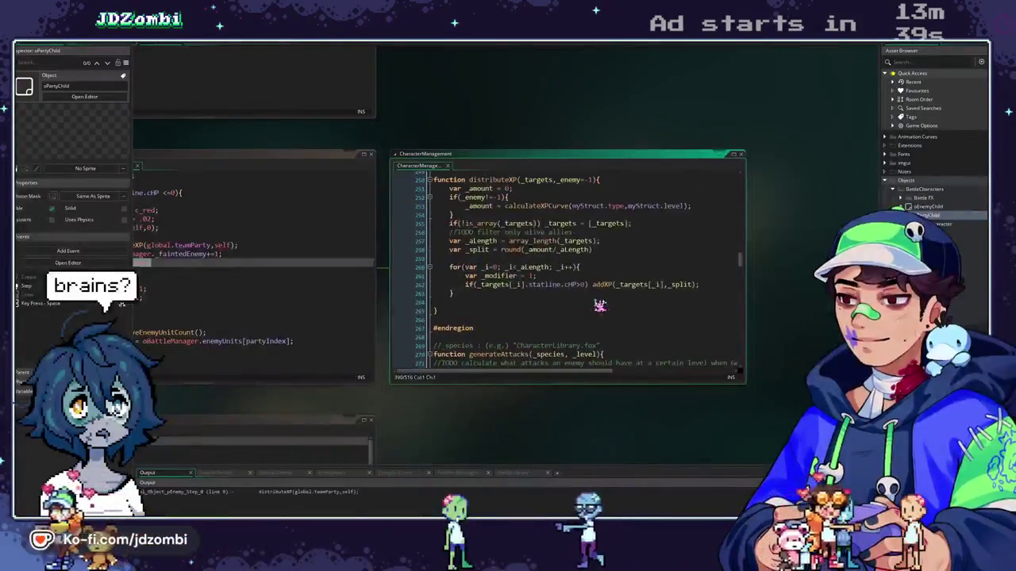
{"action": "scroll", "coordinate": [600, 306], "scroll_direction": "up", "scroll_amount": 1}
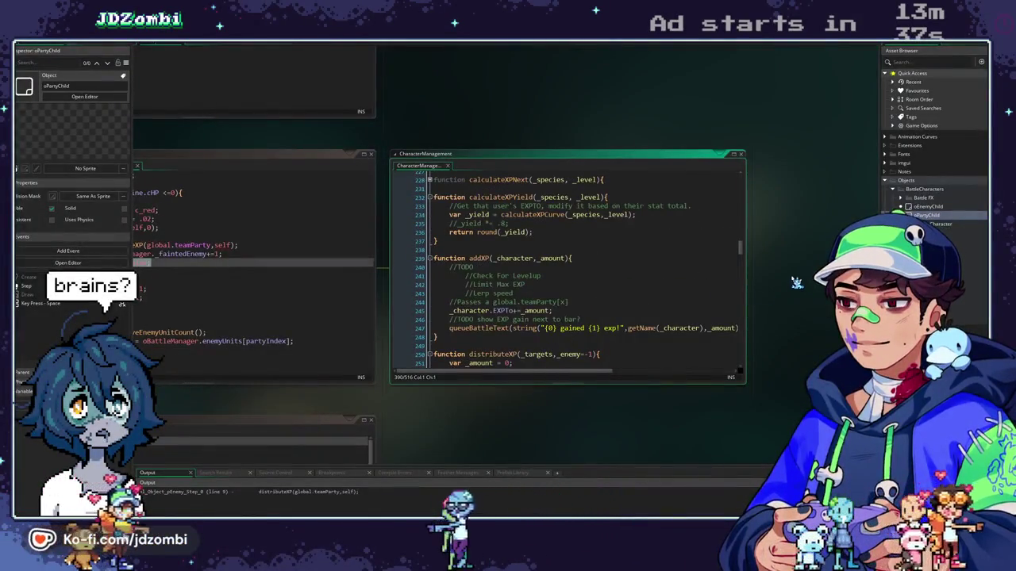
{"action": "left_click_drag", "start_coordinate": [798, 284], "coordinate": [784, 264]}
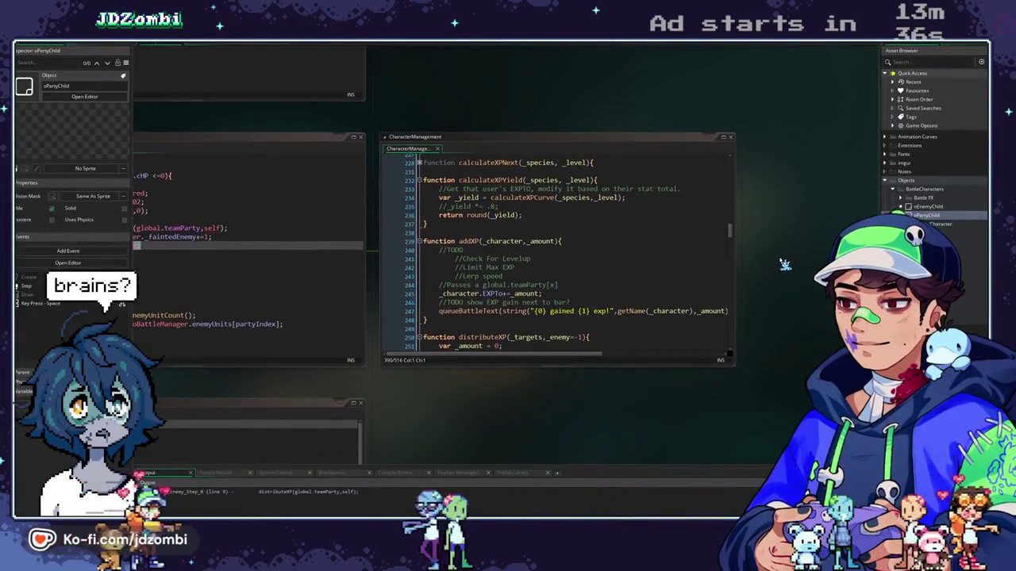
{"action": "double_click", "coordinate": [689, 312]}
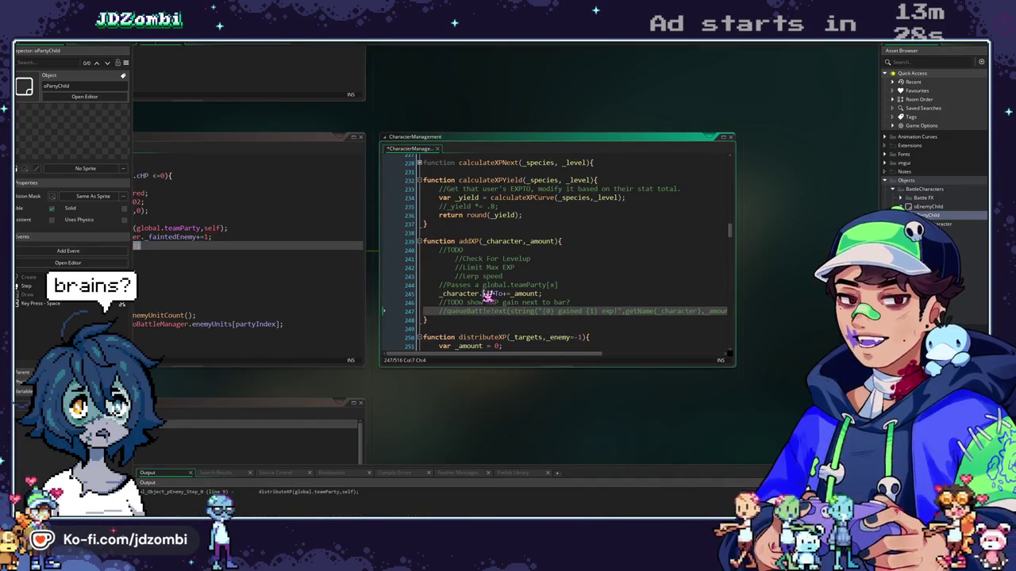
{"action": "scroll", "coordinate": [487, 296], "scroll_direction": "up", "scroll_amount": 6}
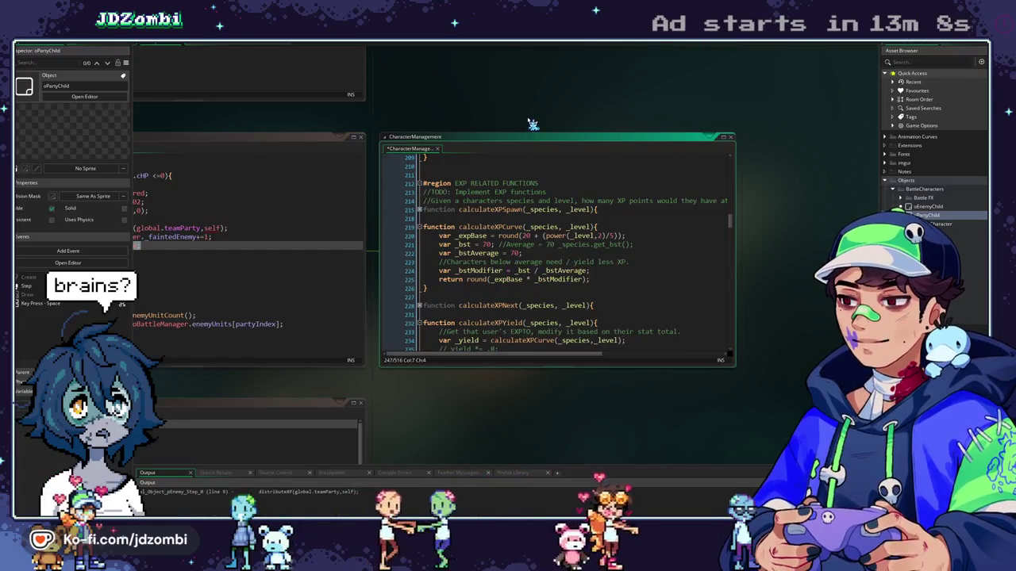
{"action": "scroll", "coordinate": [653, 113], "scroll_direction": "left", "scroll_amount": 3}
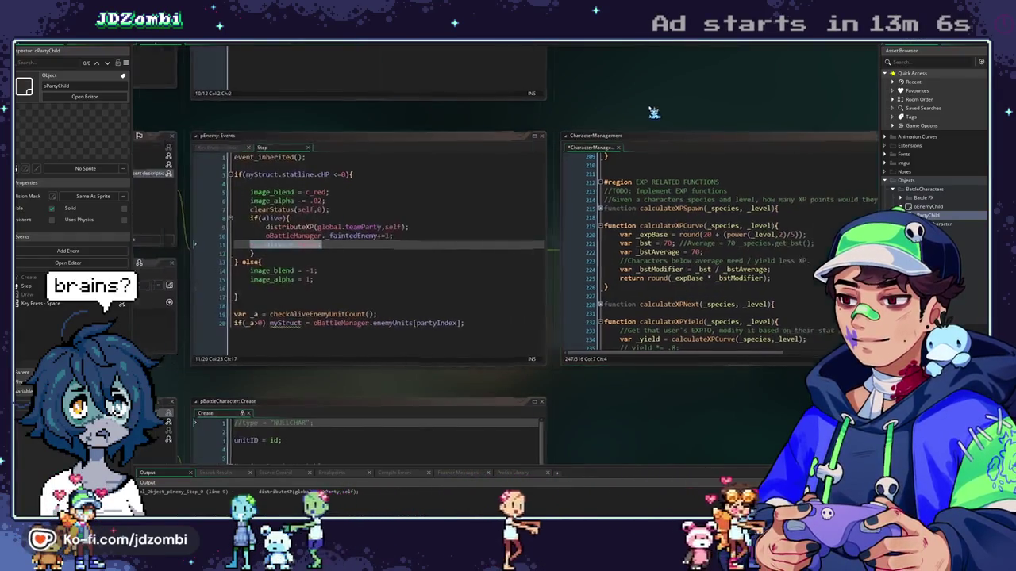
Jump to distributeXP, inspect its addXP call, and bring pBattleCharacter's Key Press - Space code into view
{"action": "middle_click", "coordinate": [296, 228]}
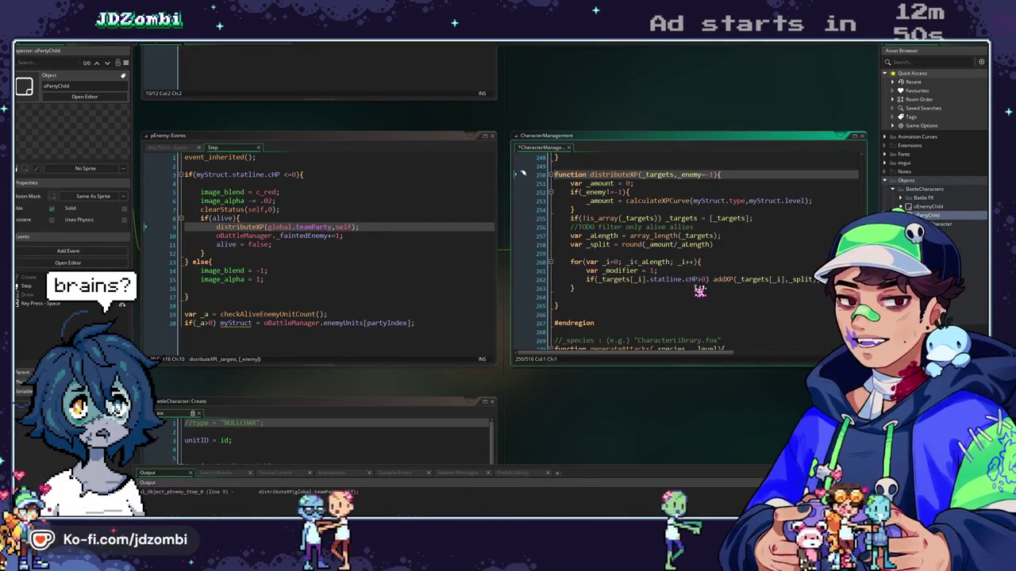
{"action": "left_click", "coordinate": [719, 280]}
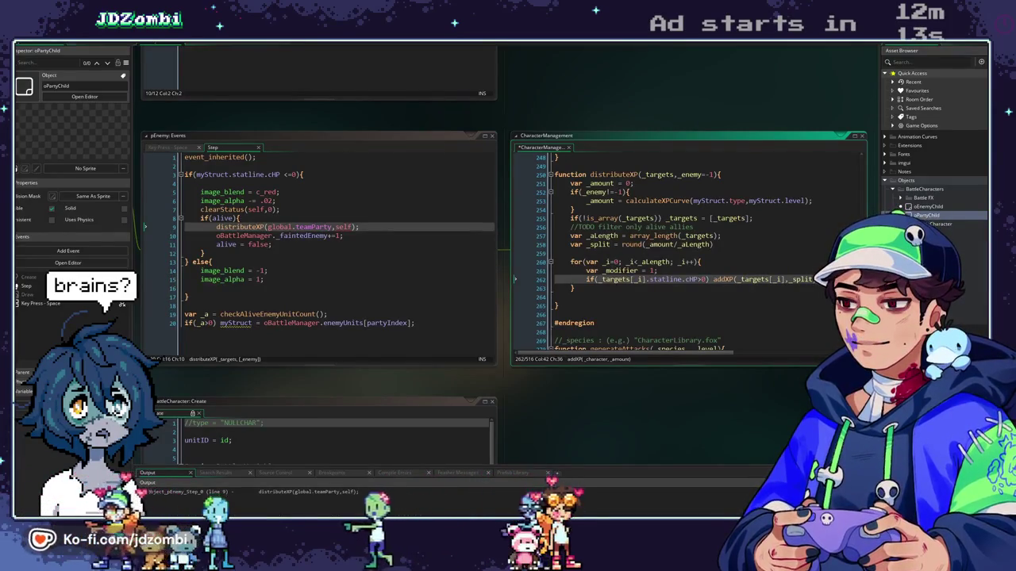
{"action": "left_click_drag", "start_coordinate": [606, 99], "coordinate": [752, 161]}
{"action": "left_click_drag", "start_coordinate": [426, 198], "coordinate": [566, 286]}
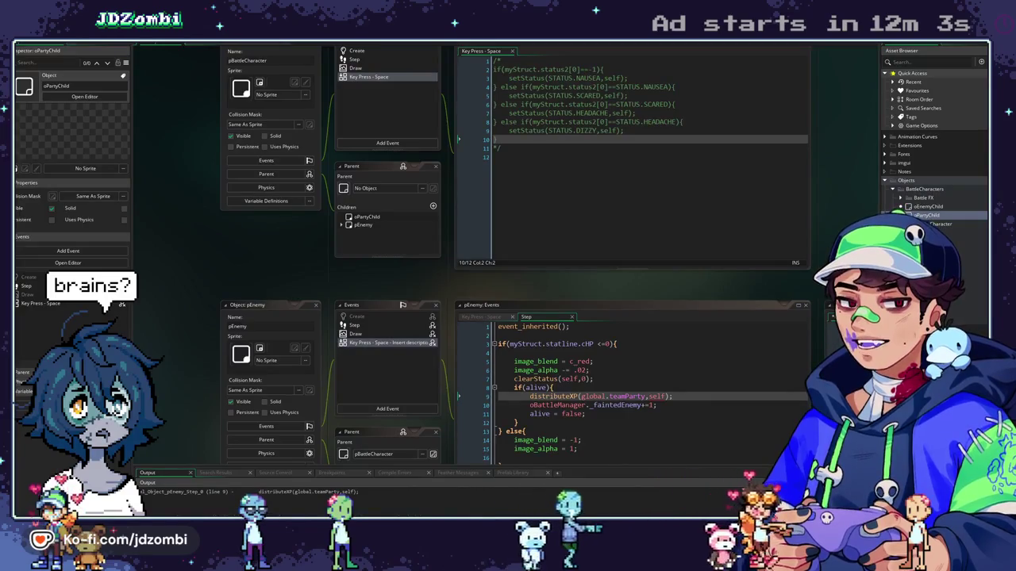
Pan back to the pEnemy Step event with its distributeXP(global.teamParty,self) call
{"action": "left_click_drag", "start_coordinate": [770, 190], "coordinate": [746, 209]}
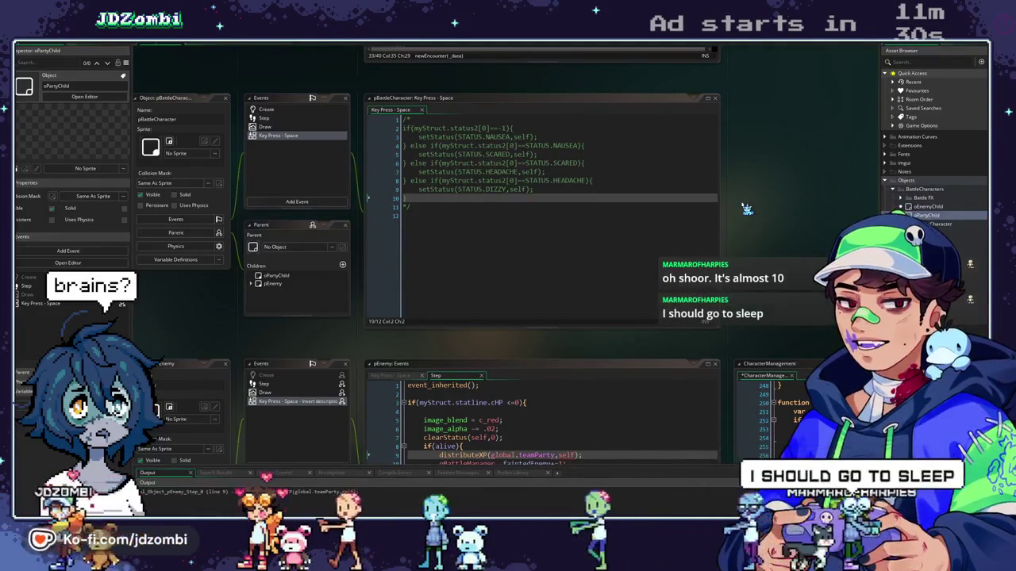
{"action": "scroll", "coordinate": [758, 208], "scroll_direction": "down", "scroll_amount": 3}
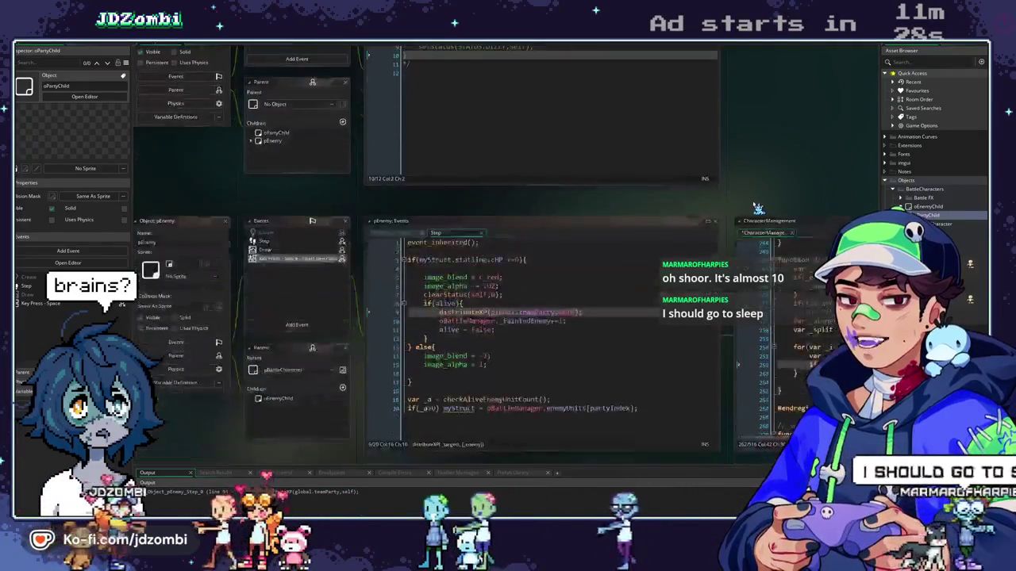
{"action": "left_click_drag", "start_coordinate": [731, 183], "coordinate": [640, 124]}
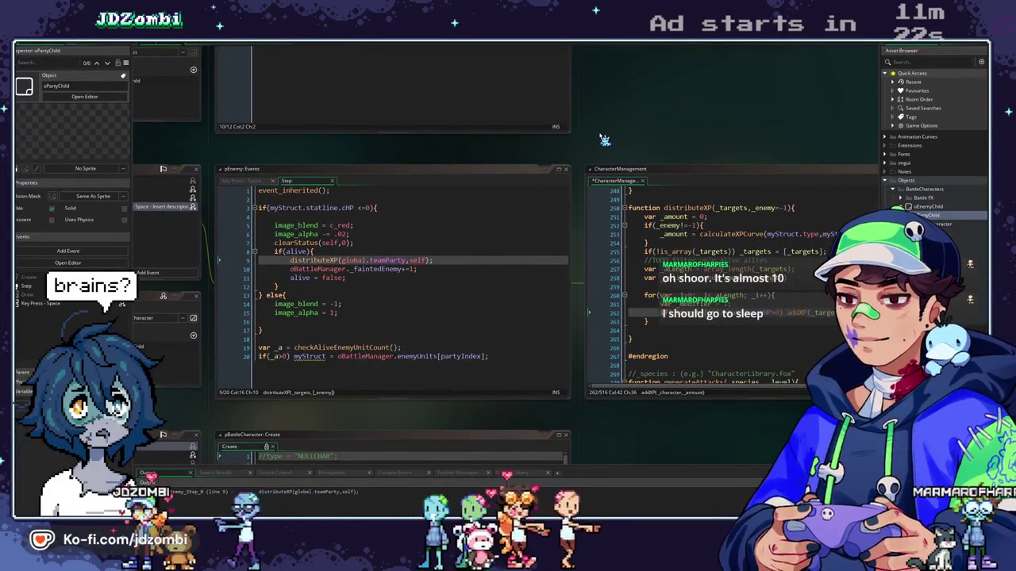
{"action": "left_click", "coordinate": [450, 265]}
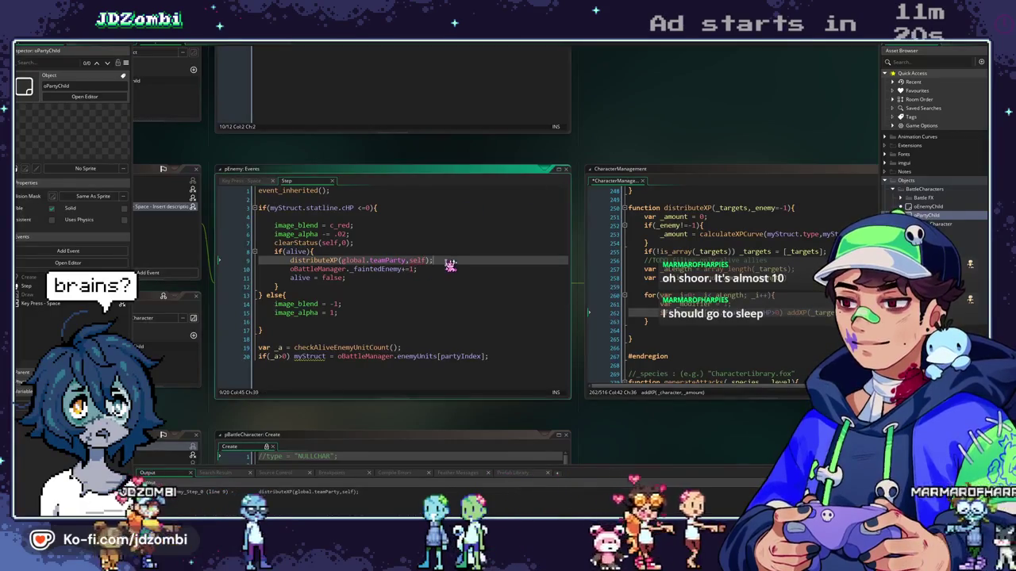
{"action": "key", "text": "Return"}
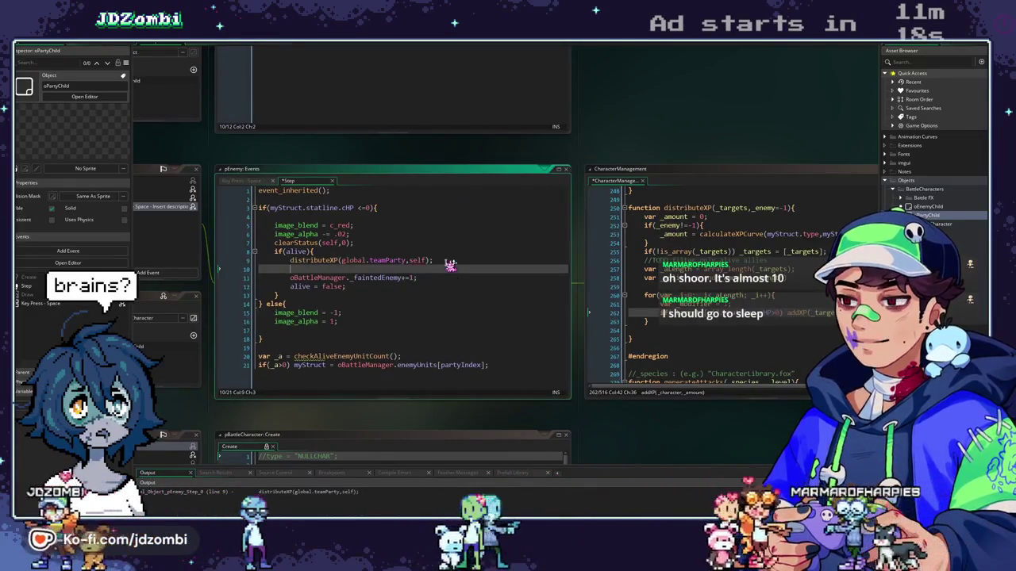
{"action": "type", "text": "show_debug_messa"}
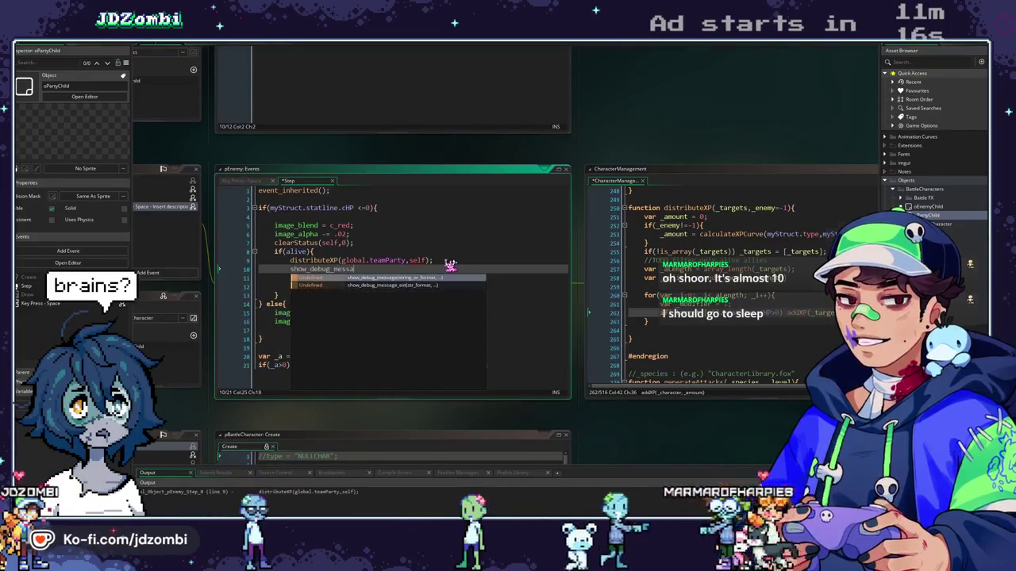
{"action": "type", "text": "ge("}
{"action": "key", "text": "BackSpace"}
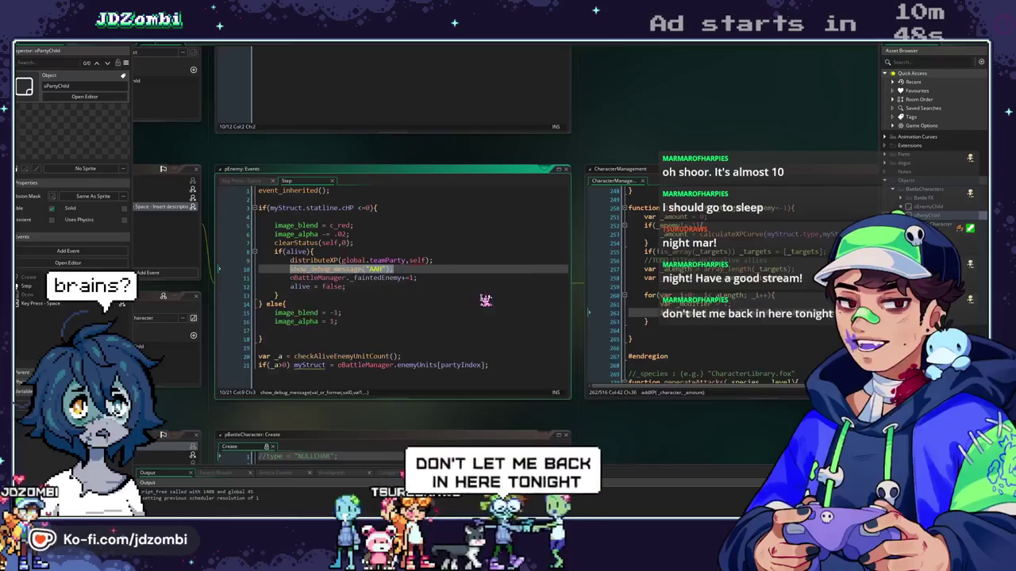
{"action": "key", "text": "BackSpace"}
{"action": "key", "text": "BackSpace"}
{"action": "key", "text": "BackSpace"}
{"action": "key", "text": "BackSpace"}
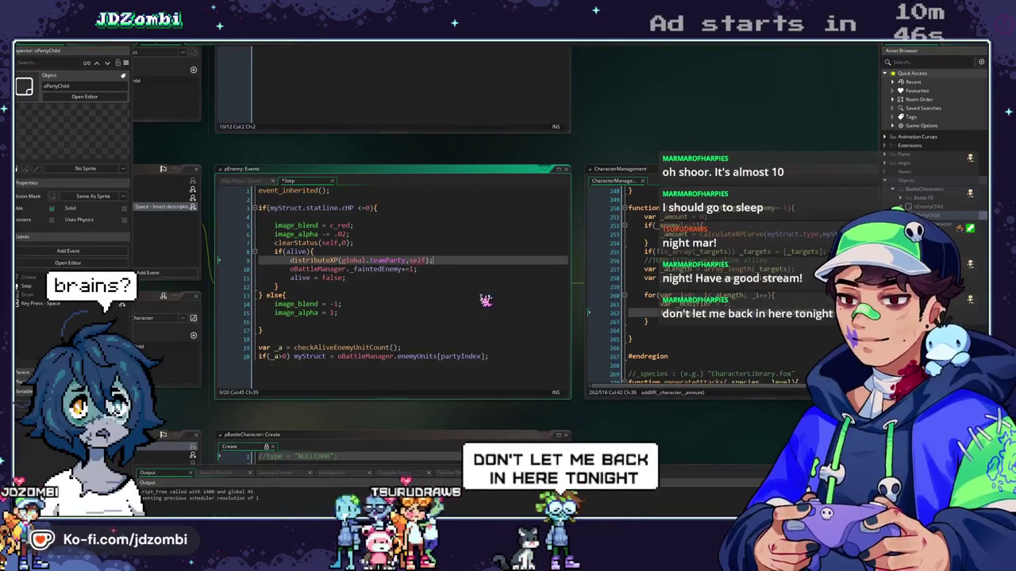
{"action": "middle_click", "coordinate": [321, 262]}
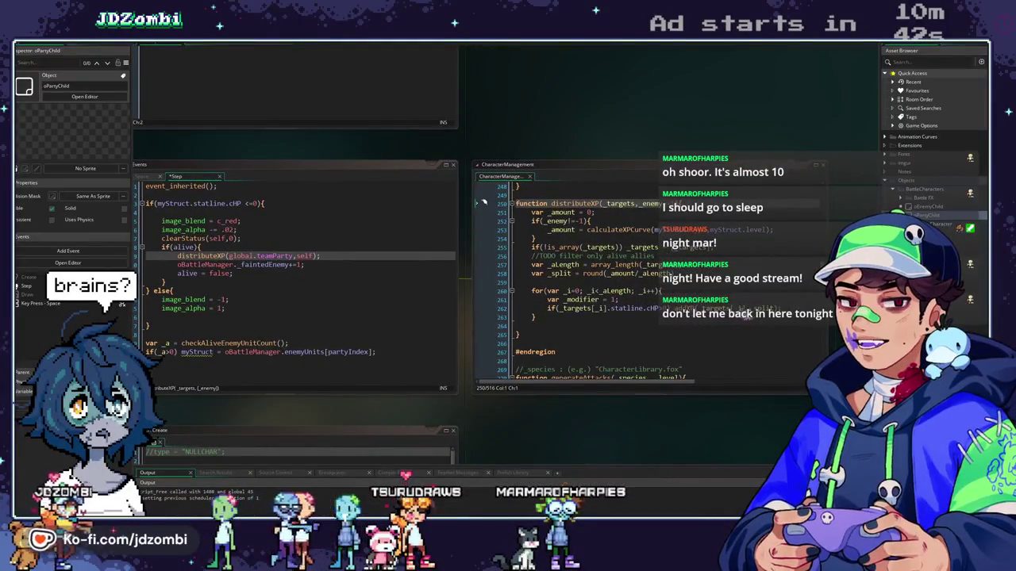
Check the addXP call, then play a test battle to victory and close the game
{"action": "left_click", "coordinate": [766, 308]}
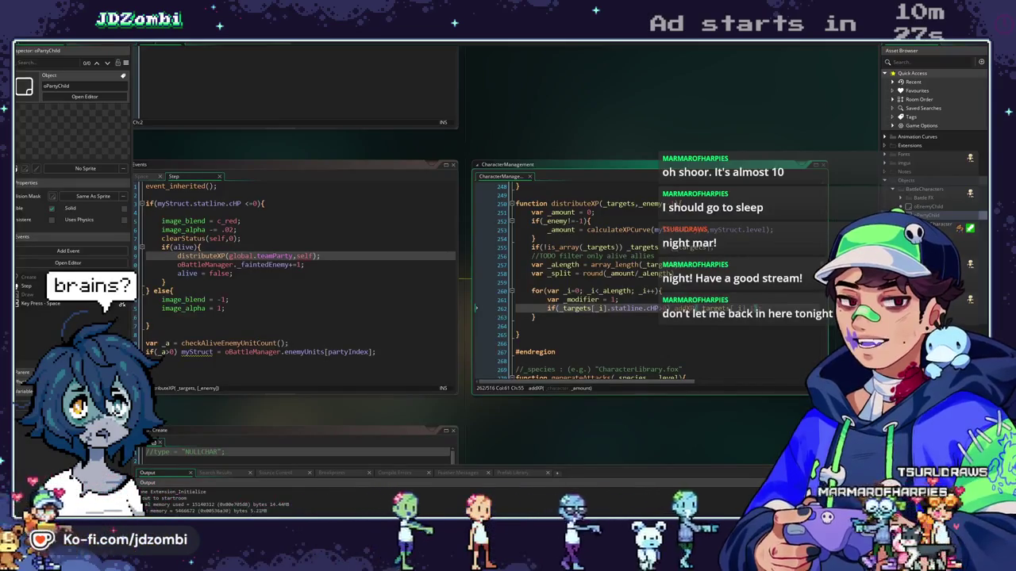
{"action": "key", "text": "space"}
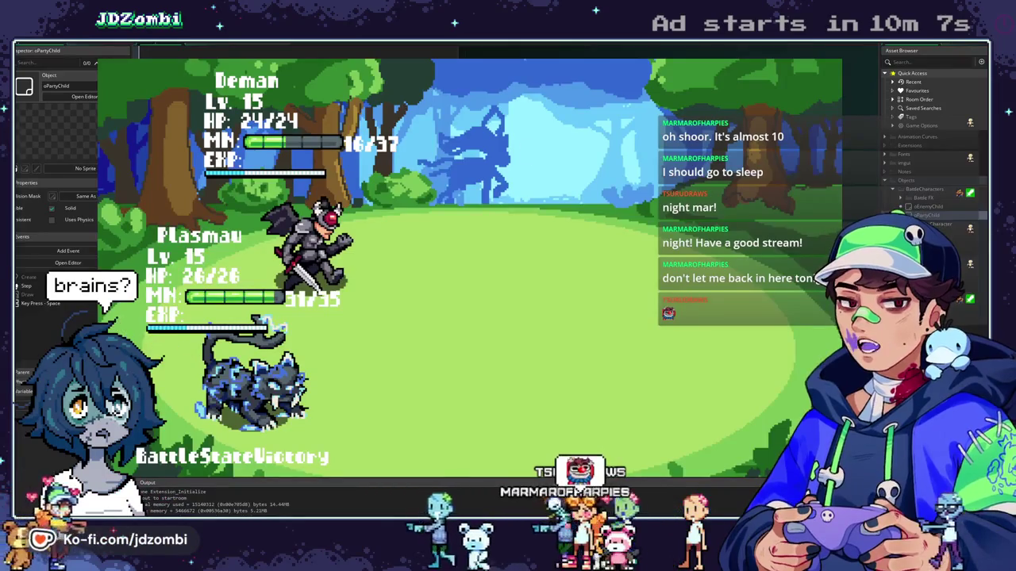
{"action": "key", "text": "Escape"}
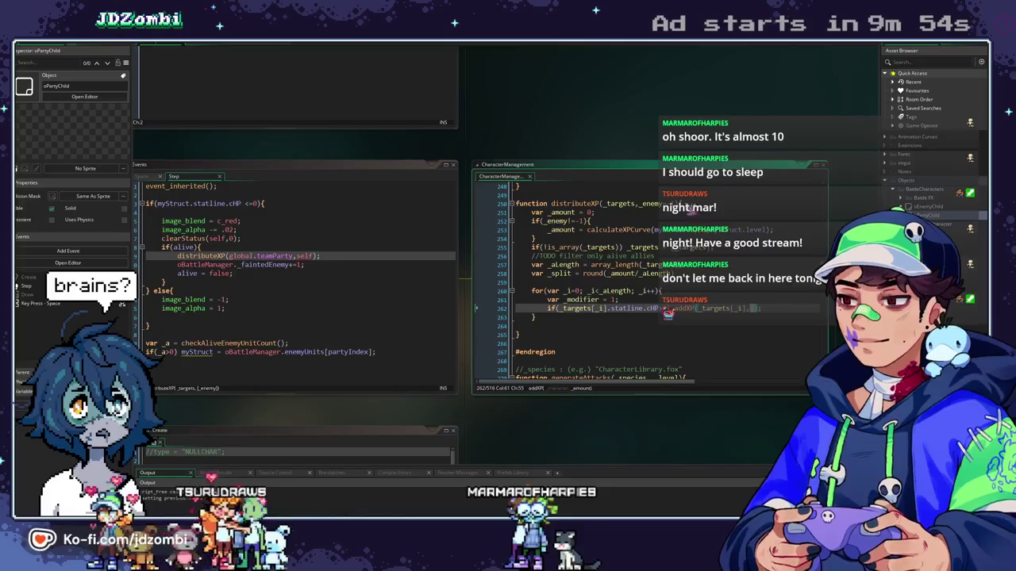
Return to the addXP call in distributeXP and undo the last edit
{"action": "left_click", "coordinate": [672, 203]}
{"action": "left_click", "coordinate": [708, 308]}
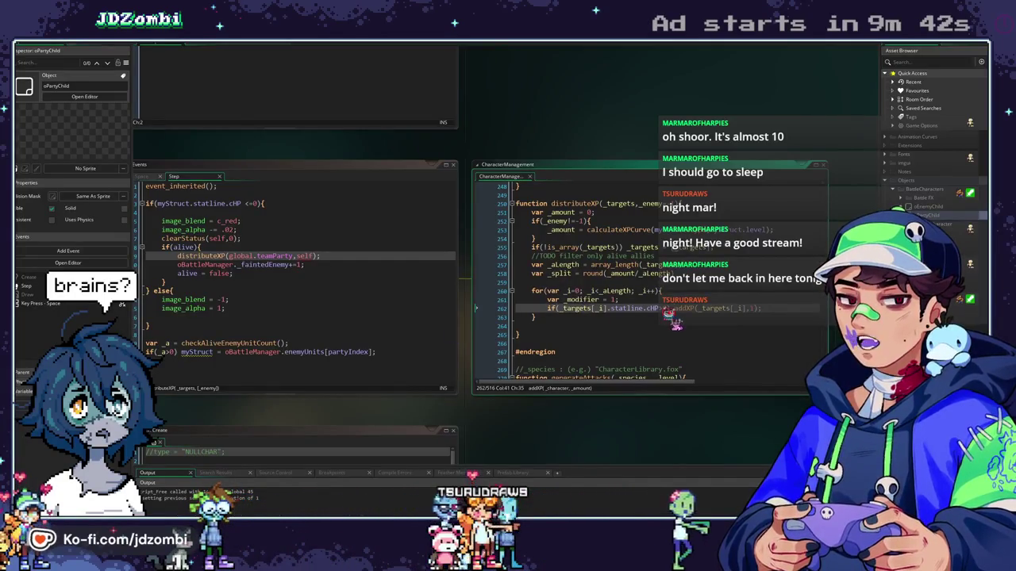
{"action": "key", "text": "ctrl+z"}
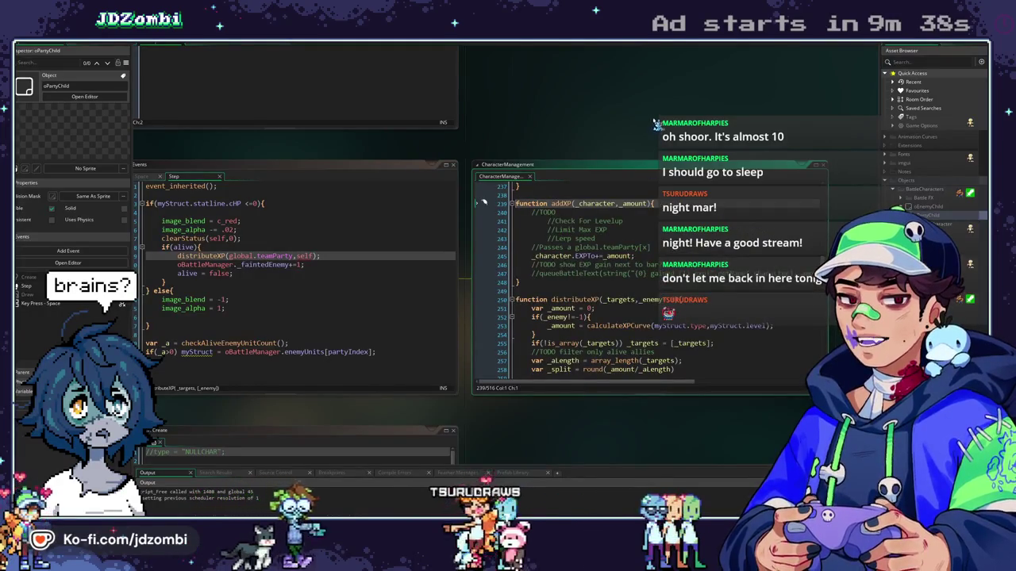
Jump to the distributeXP definition and highlight every use of the alive flag
{"action": "left_click_drag", "start_coordinate": [657, 126], "coordinate": [627, 125]}
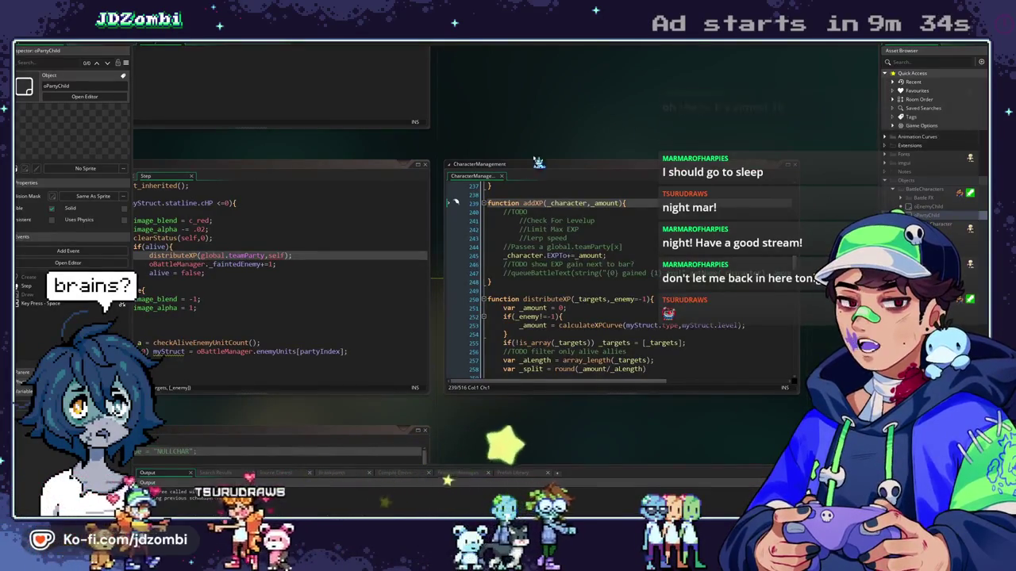
{"action": "scroll", "coordinate": [521, 254], "scroll_direction": "up", "scroll_amount": 5}
{"action": "scroll", "coordinate": [521, 254], "scroll_direction": "up", "scroll_amount": 20}
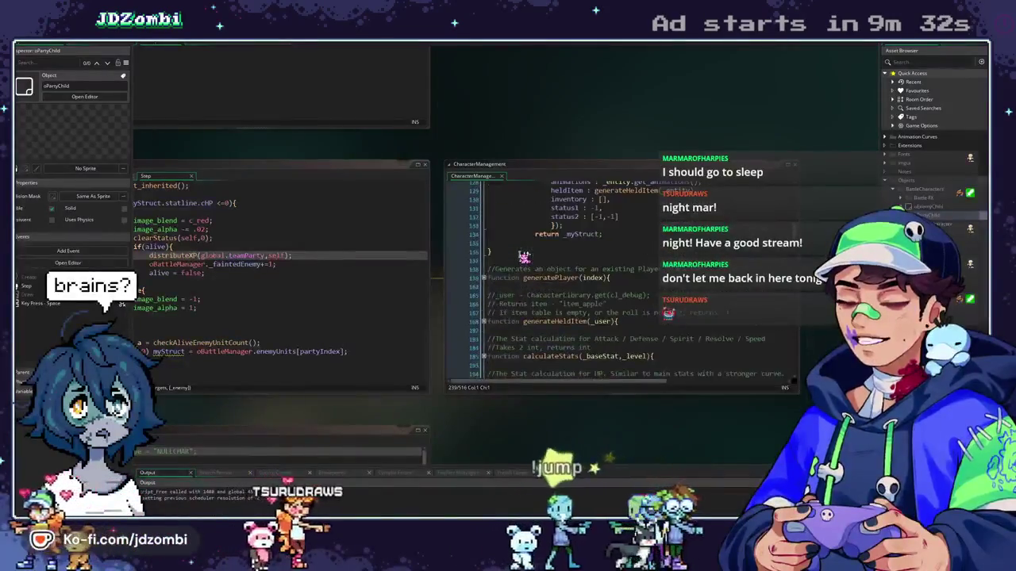
{"action": "scroll", "coordinate": [524, 256], "scroll_direction": "down", "scroll_amount": 20}
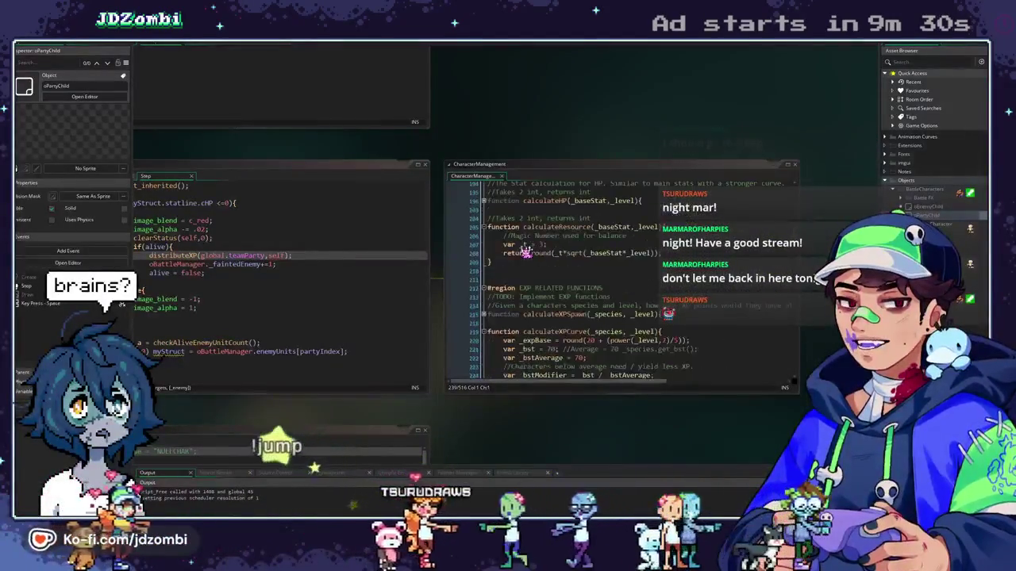
{"action": "scroll", "coordinate": [456, 314], "scroll_direction": "up", "scroll_amount": 3}
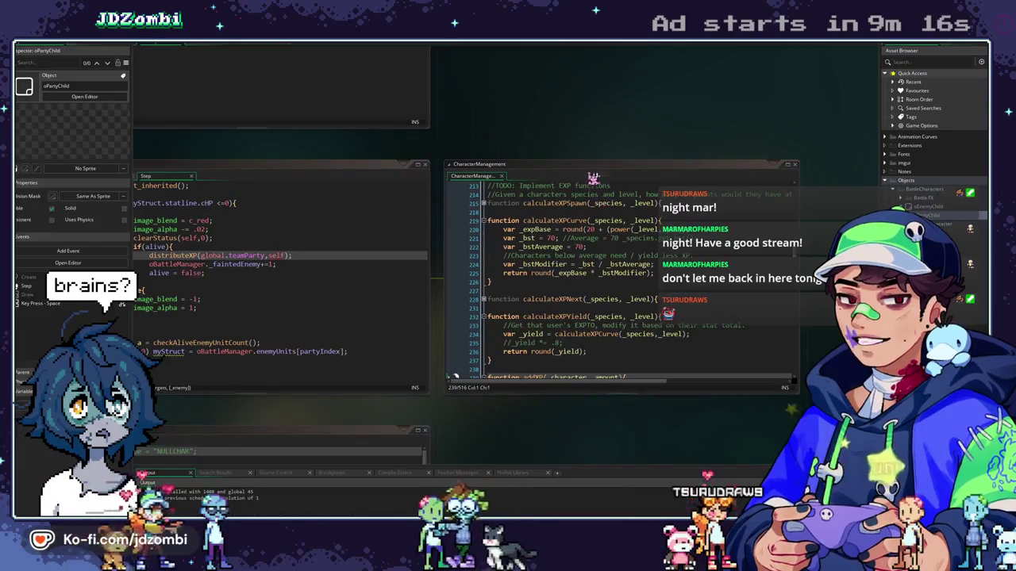
{"action": "key", "text": "F12"}
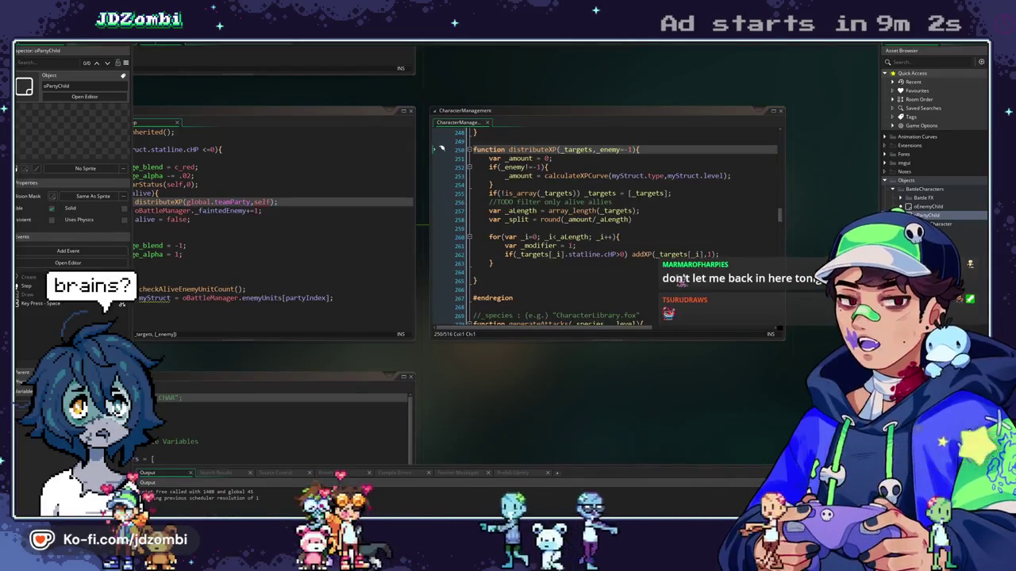
{"action": "scroll", "coordinate": [535, 90], "scroll_direction": "left", "scroll_amount": 3}
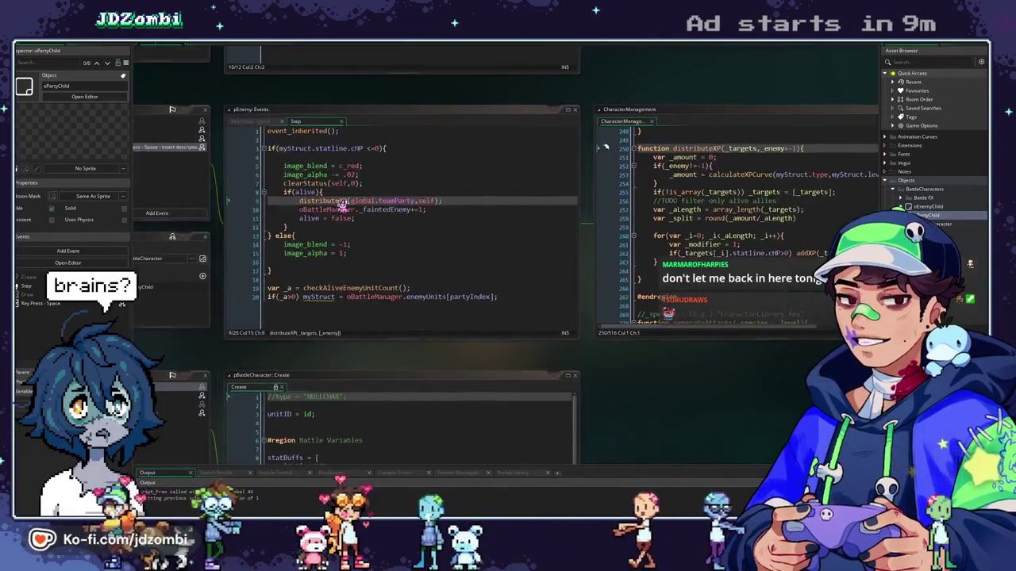
{"action": "double_click", "coordinate": [322, 220]}
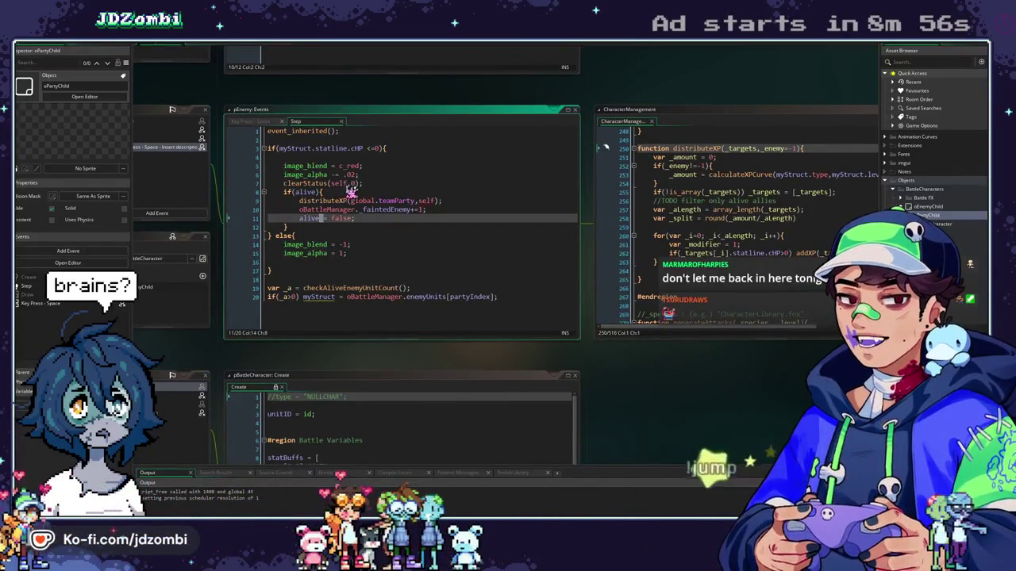
Re-centre the code panels and jump from line 262's addXP call to its definition
{"action": "left_click_drag", "start_coordinate": [331, 104], "coordinate": [361, 105]}
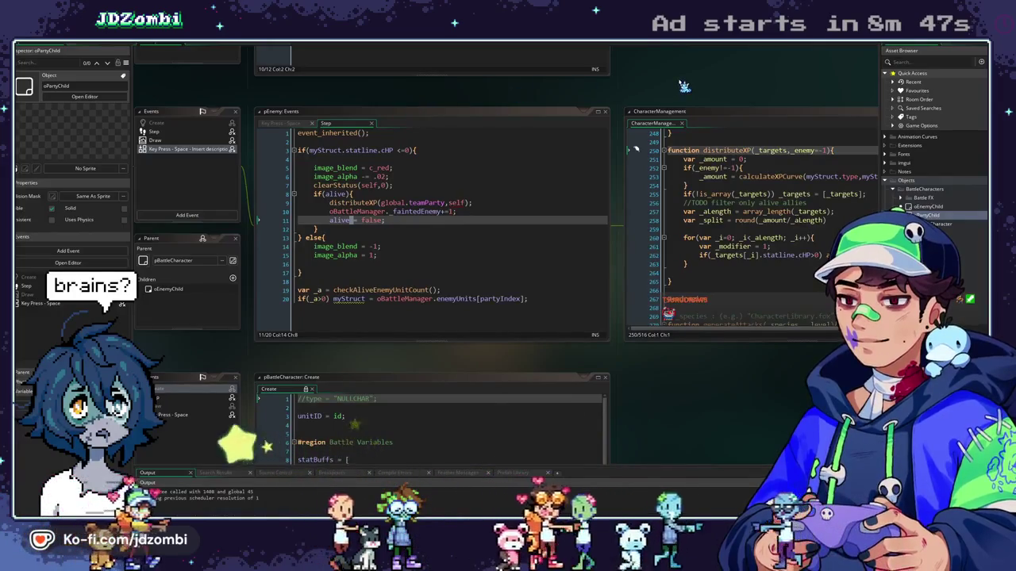
{"action": "left_click_drag", "start_coordinate": [508, 98], "coordinate": [472, 106]}
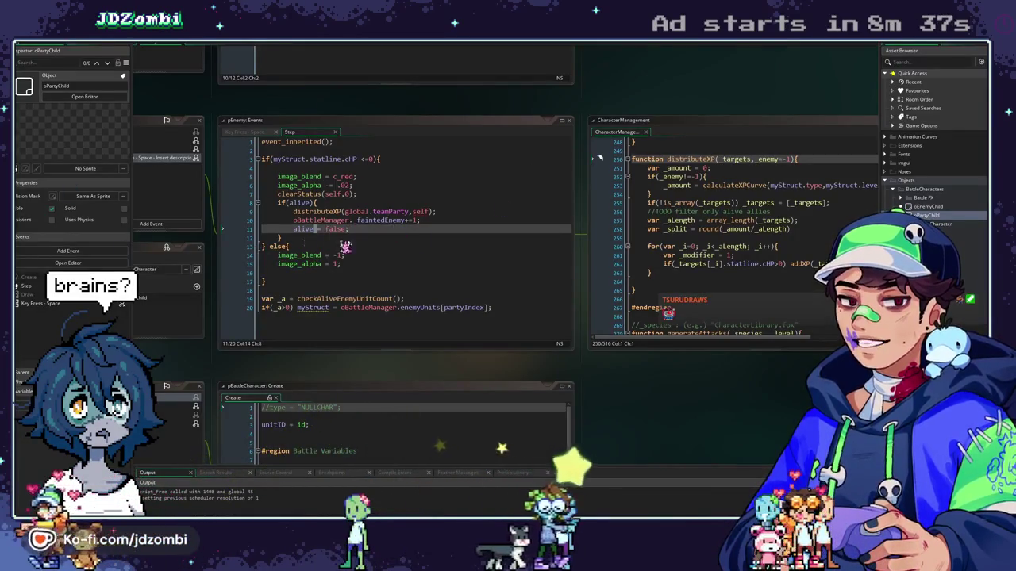
{"action": "mouse_move", "coordinate": [672, 69]}
{"action": "left_mouse_down"}
{"action": "mouse_move", "coordinate": [568, 99]}
{"action": "mouse_move", "coordinate": [686, 91]}
{"action": "left_mouse_up"}
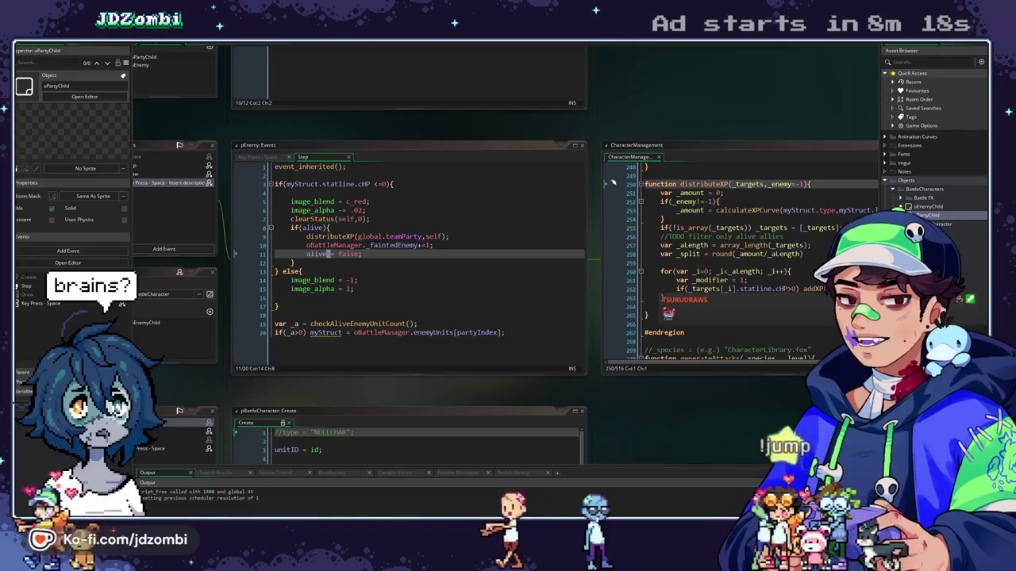
{"action": "left_click_drag", "start_coordinate": [679, 78], "coordinate": [601, 72]}
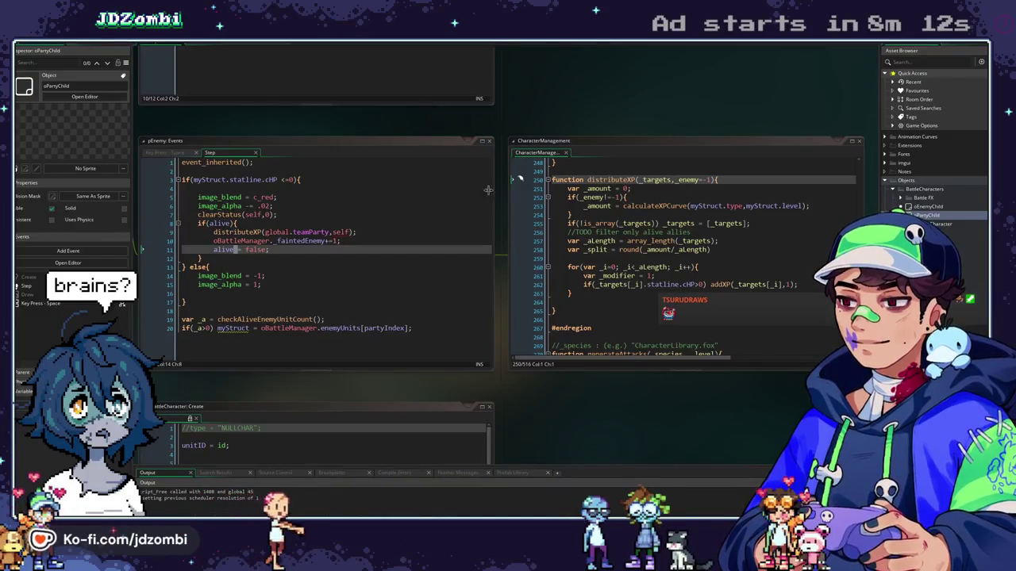
{"action": "left_click_drag", "start_coordinate": [615, 191], "coordinate": [624, 287]}
{"action": "left_click", "coordinate": [626, 286]}
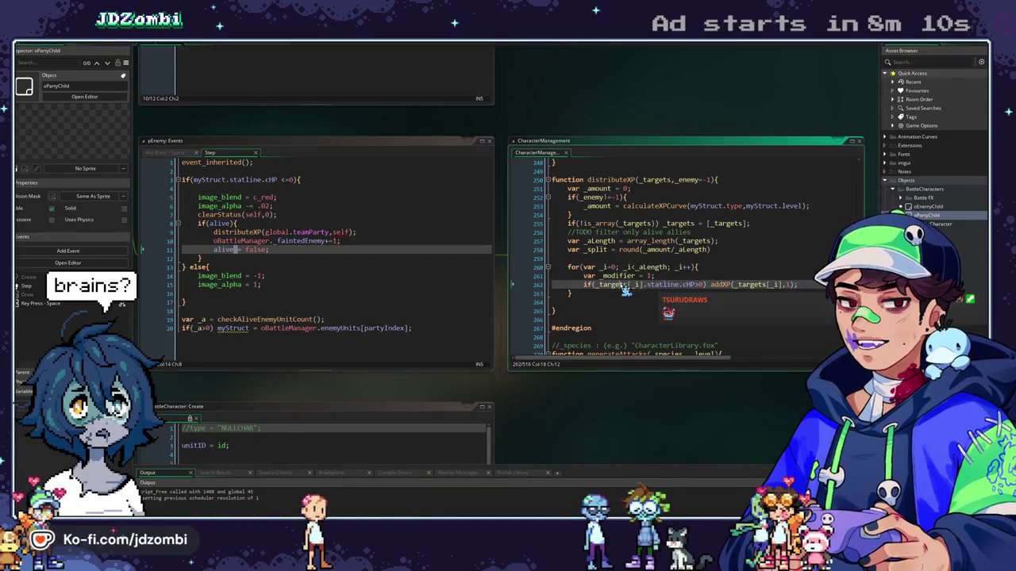
{"action": "middle_click", "coordinate": [718, 285]}
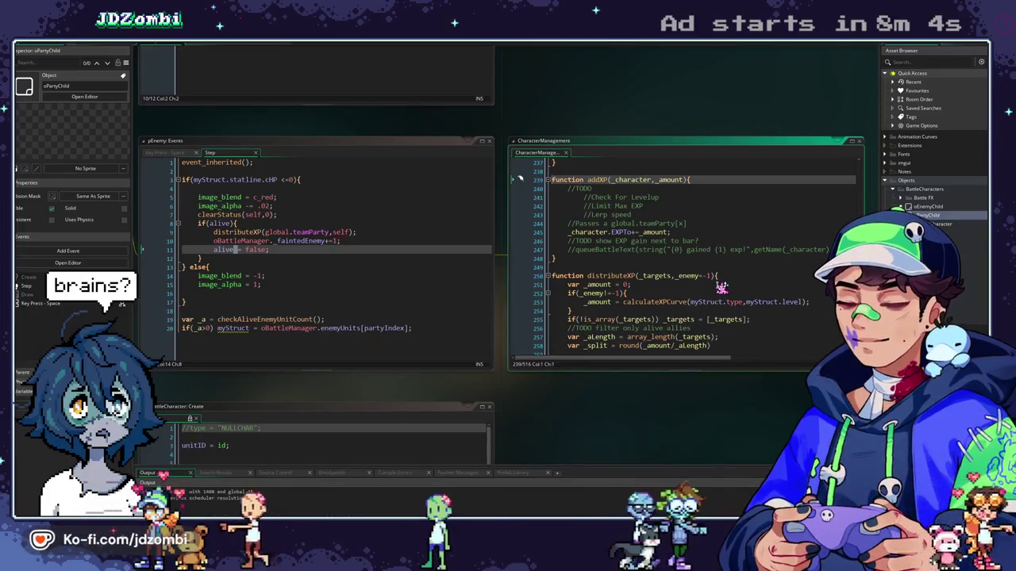
{"action": "left_click", "coordinate": [710, 233]}
{"action": "key", "text": "Return"}
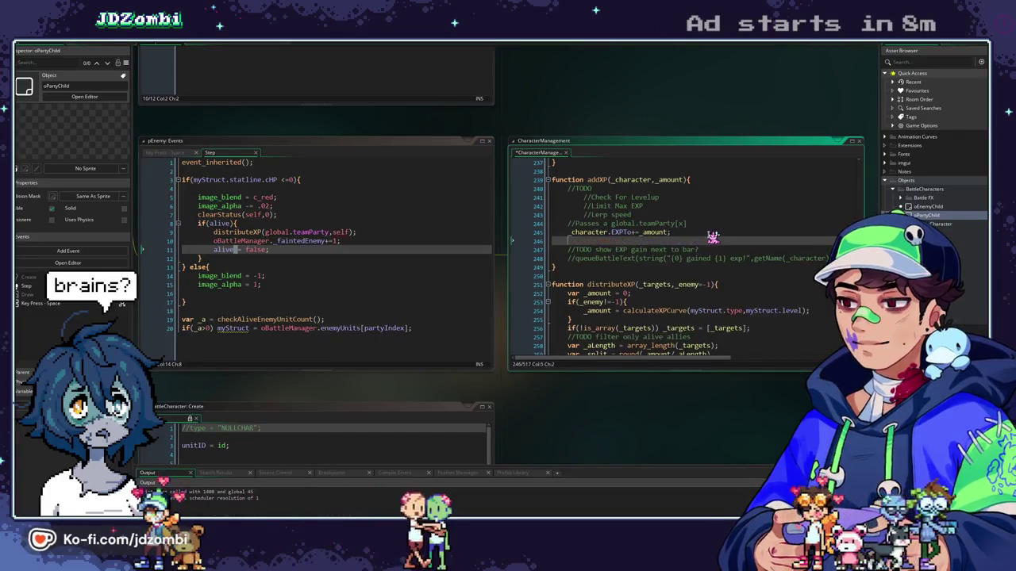
{"action": "key", "text": "ctrl+z"}
{"action": "type", "text": "show"}
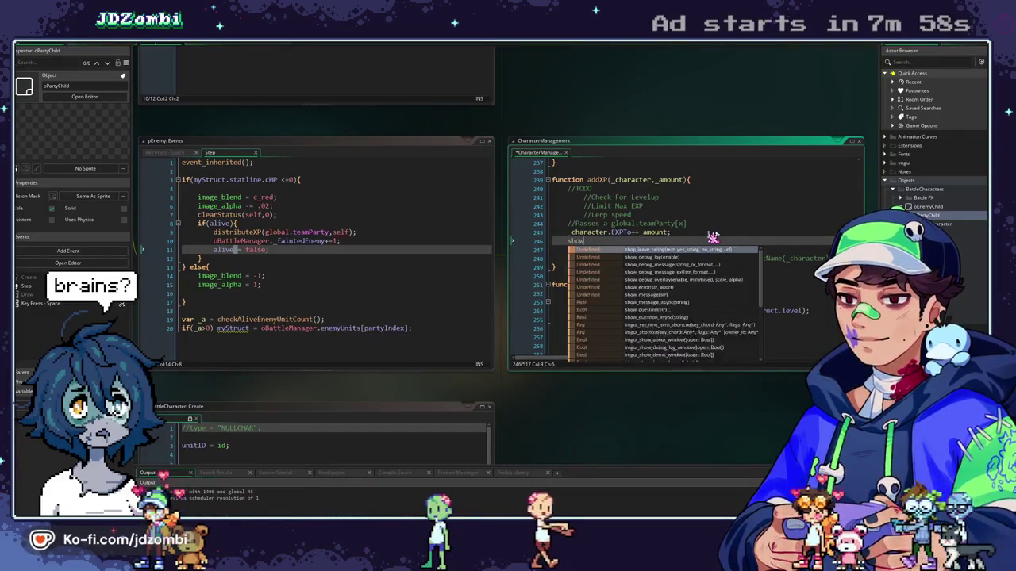
{"action": "type", "text": "_debug_messa"}
{"action": "key", "text": "Return"}
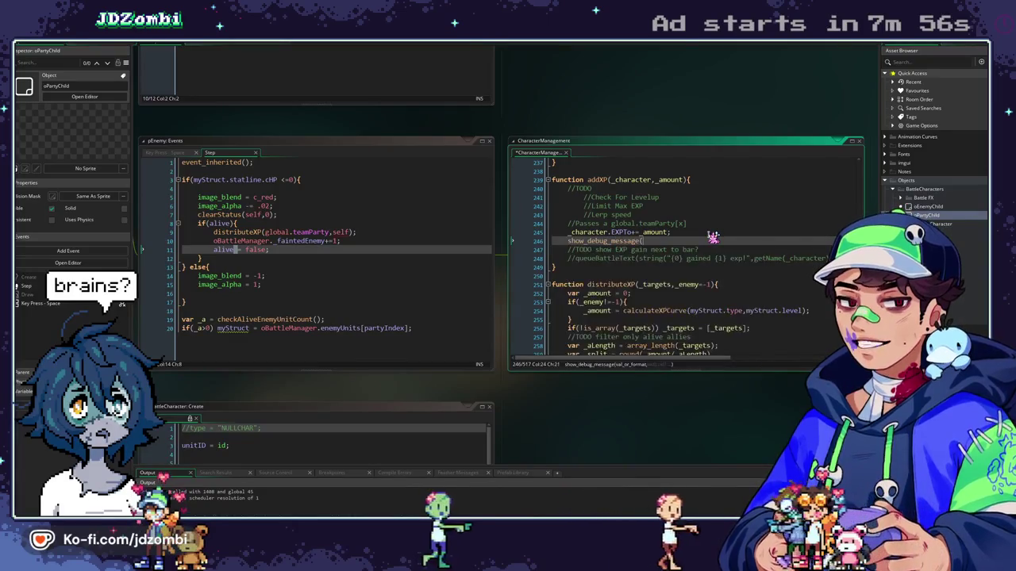
{"action": "key", "text": "BackSpace"}
{"action": "key", "text": "BackSpace"}
{"action": "type", "text": "\"AHH\");"}
{"action": "key", "text": "F5"}
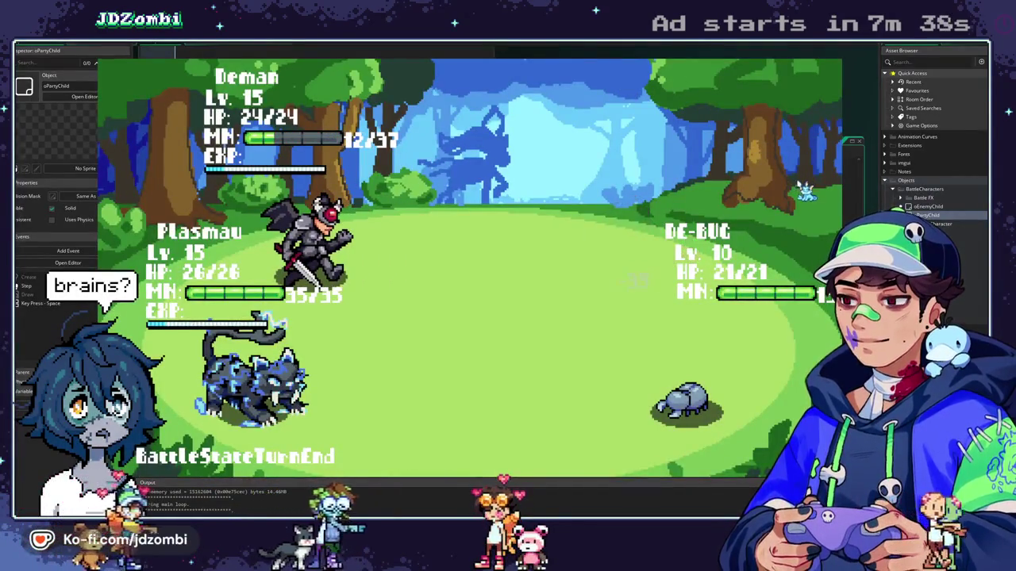
{"action": "key", "text": "space"}
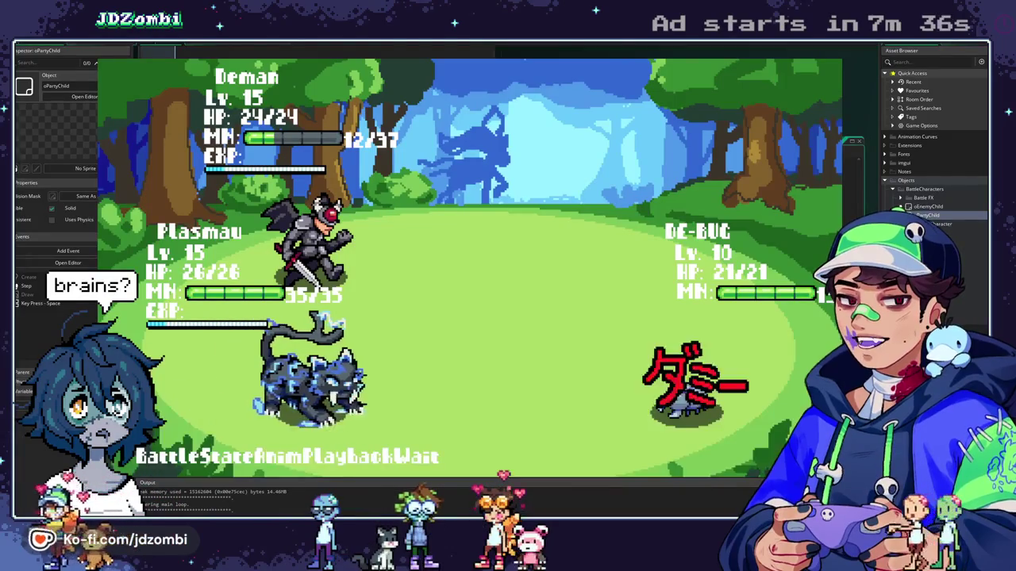
{"action": "key", "text": "Escape"}
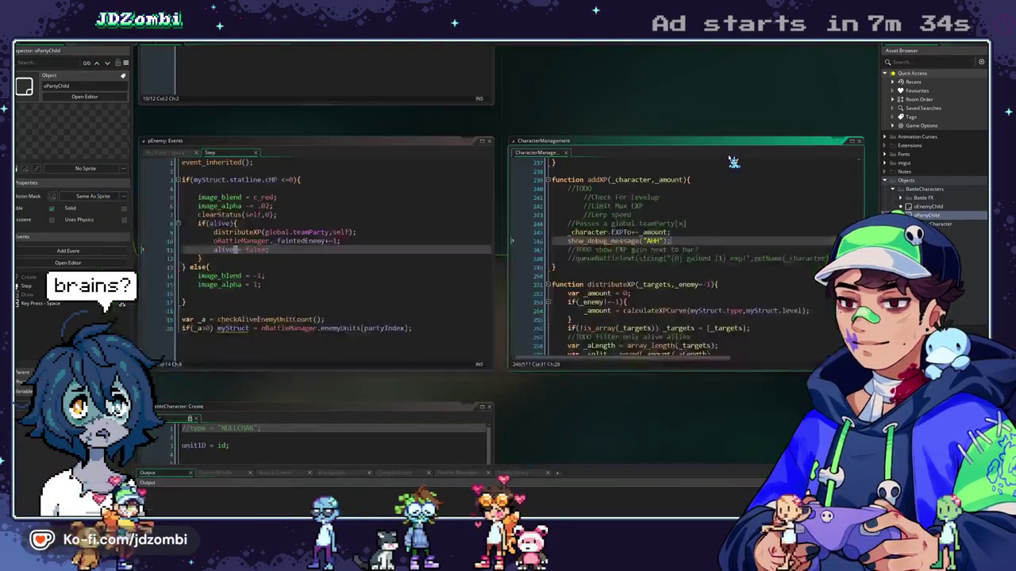
{"action": "key", "text": "BackSpace"}
{"action": "key", "text": "BackSpace"}
{"action": "key", "text": "BackSpace"}
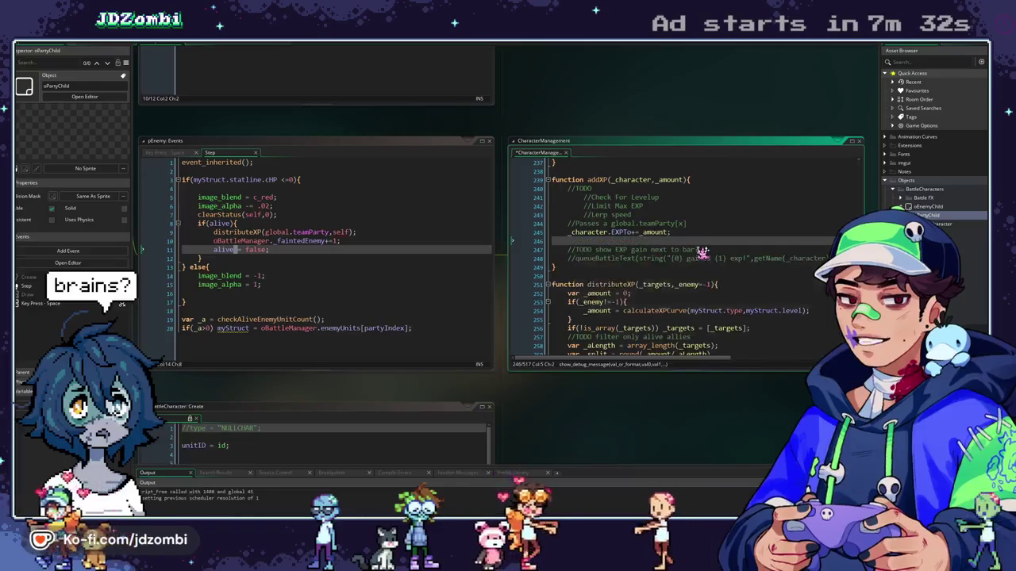
{"action": "key", "text": "BackSpace"}
{"action": "key", "text": "BackSpace"}
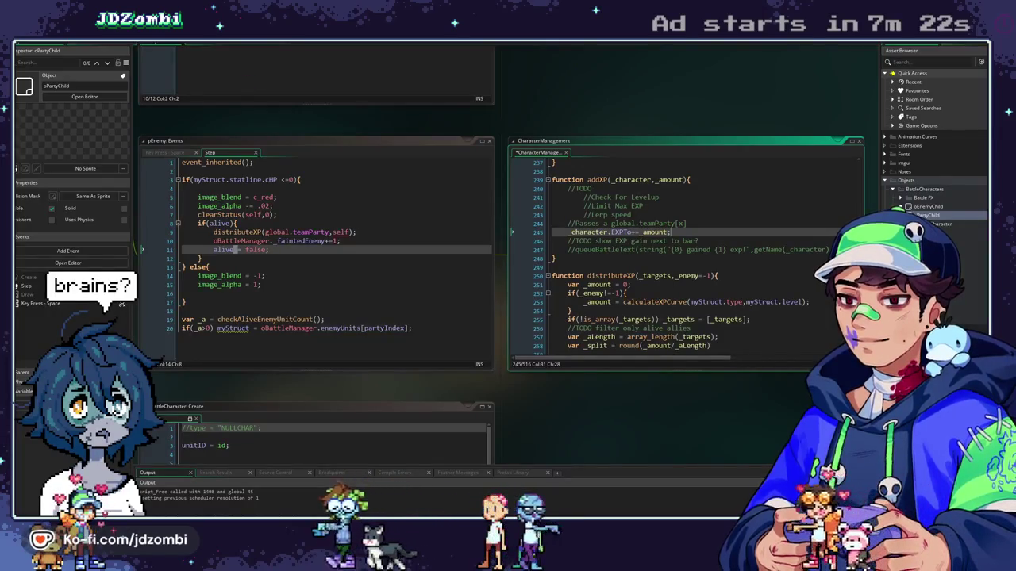
{"action": "left_click", "coordinate": [260, 45]}
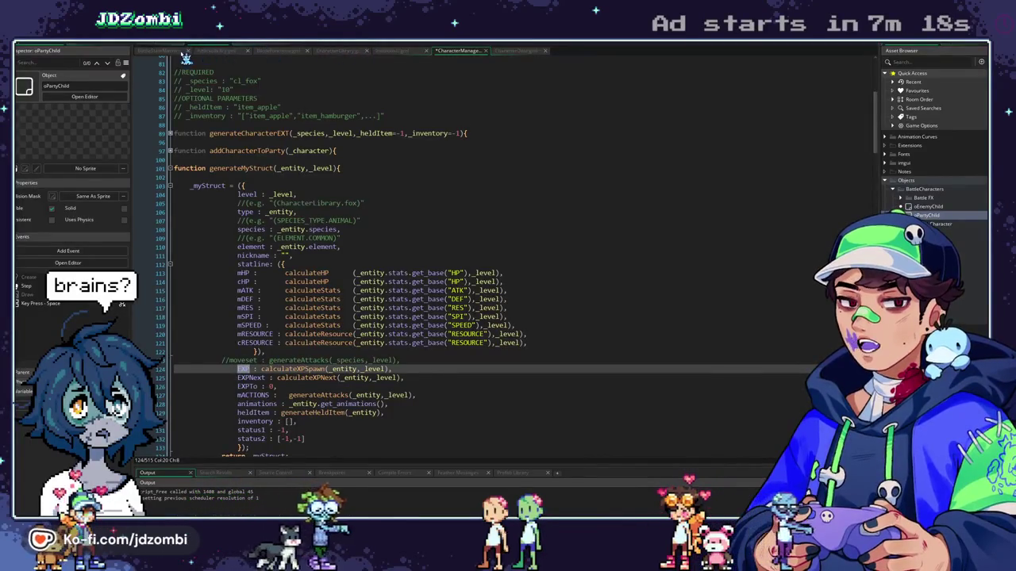
Maximize CharacterManagement, unfold levelUpMoveCheck and levelUpCheck, and scroll to the levelUp functions
{"action": "left_click", "coordinate": [399, 273]}
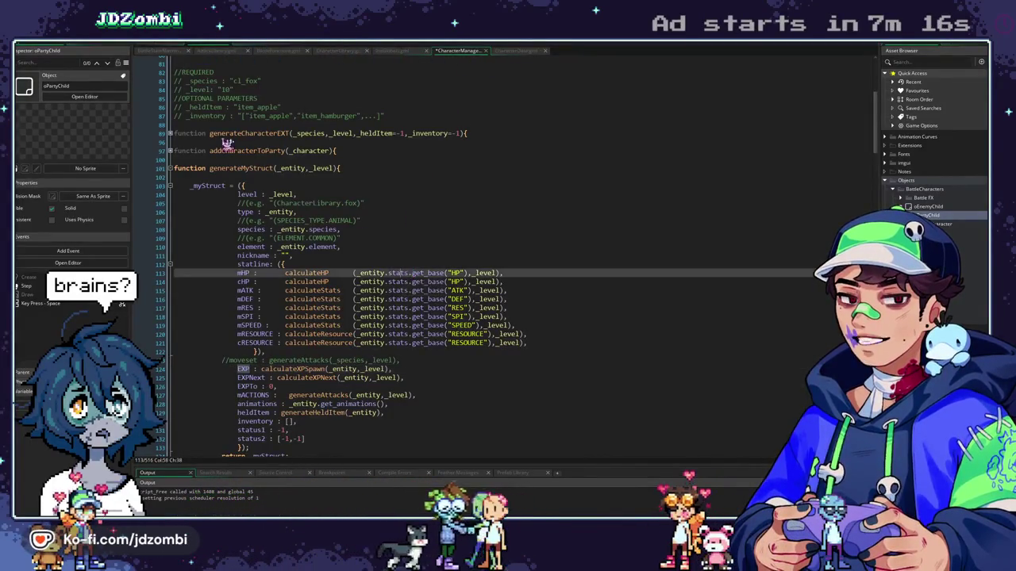
{"action": "left_click", "coordinate": [173, 52]}
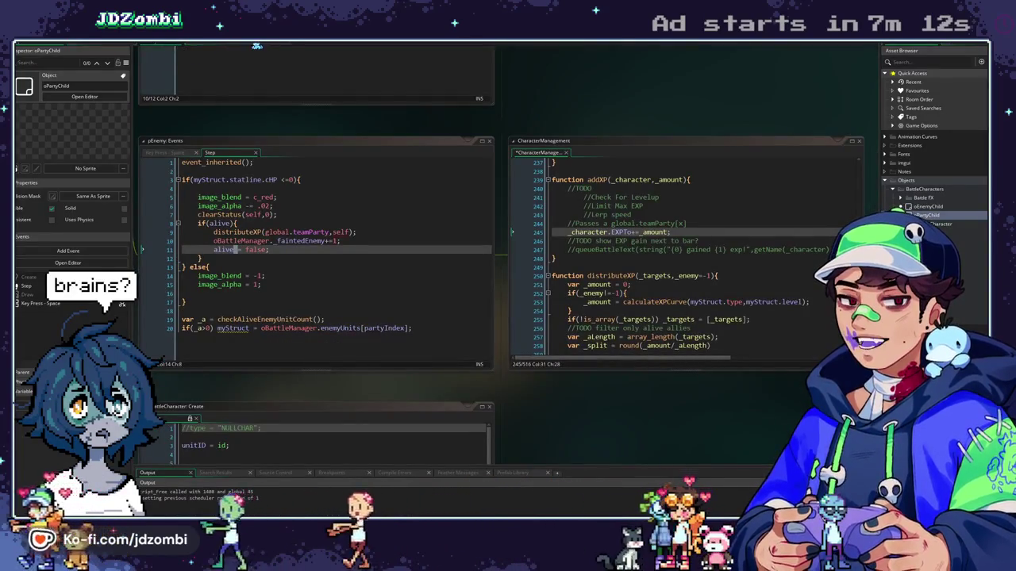
{"action": "left_click", "coordinate": [236, 48]}
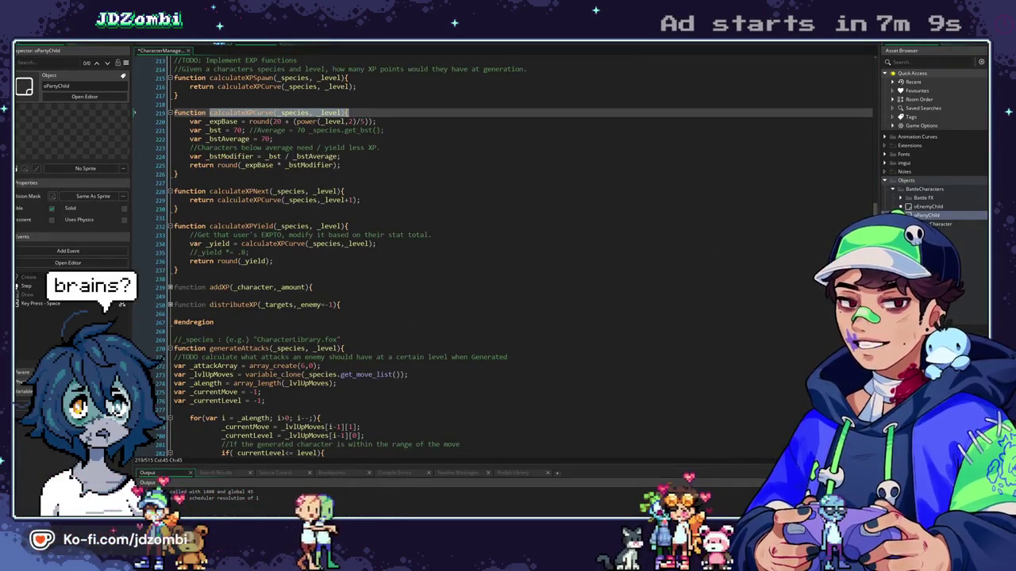
{"action": "scroll", "coordinate": [363, 273], "scroll_direction": "down", "scroll_amount": 20}
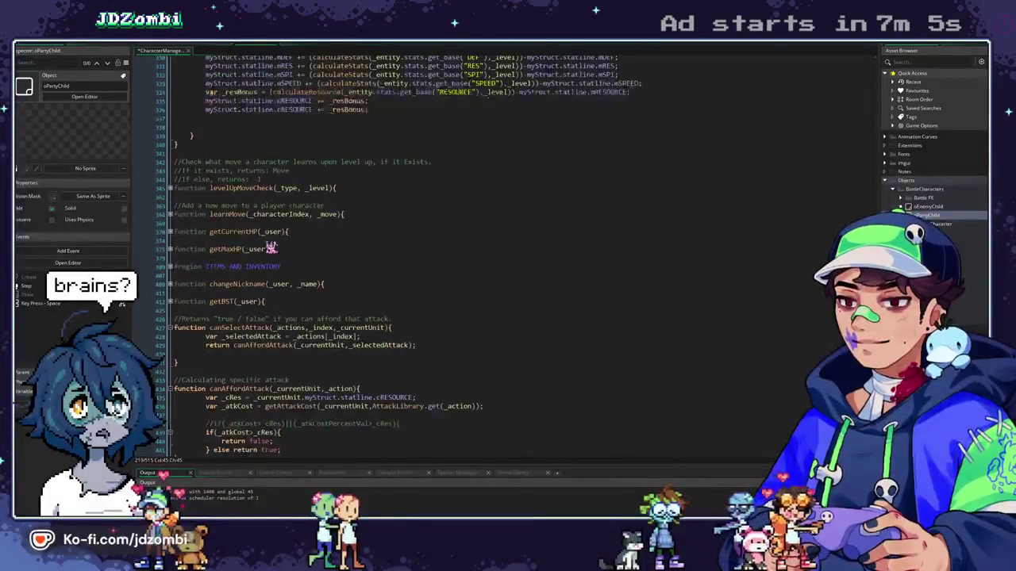
{"action": "left_click", "coordinate": [170, 189]}
{"action": "scroll", "coordinate": [171, 222], "scroll_direction": "down", "scroll_amount": 20}
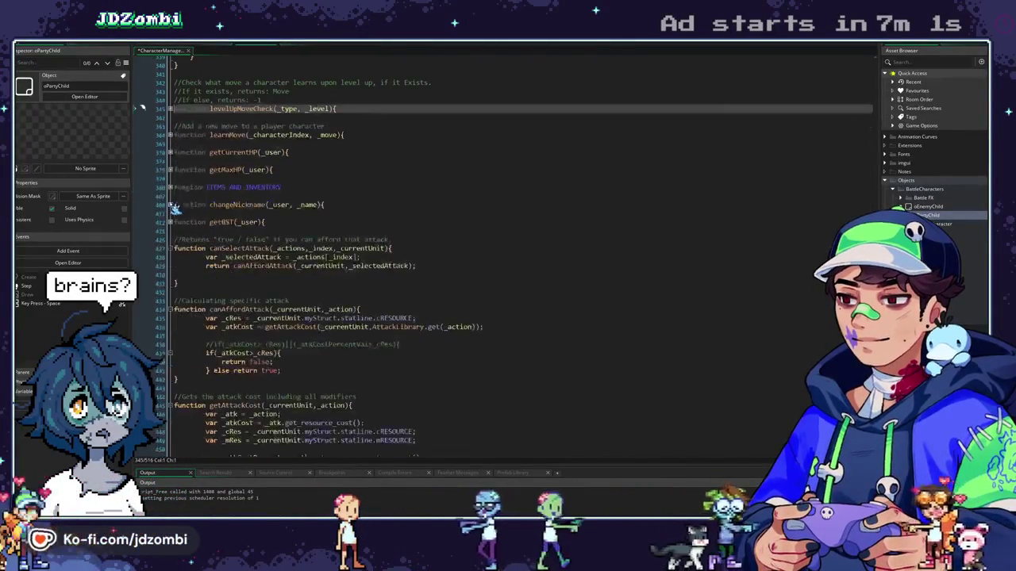
{"action": "scroll", "coordinate": [170, 243], "scroll_direction": "down", "scroll_amount": 5}
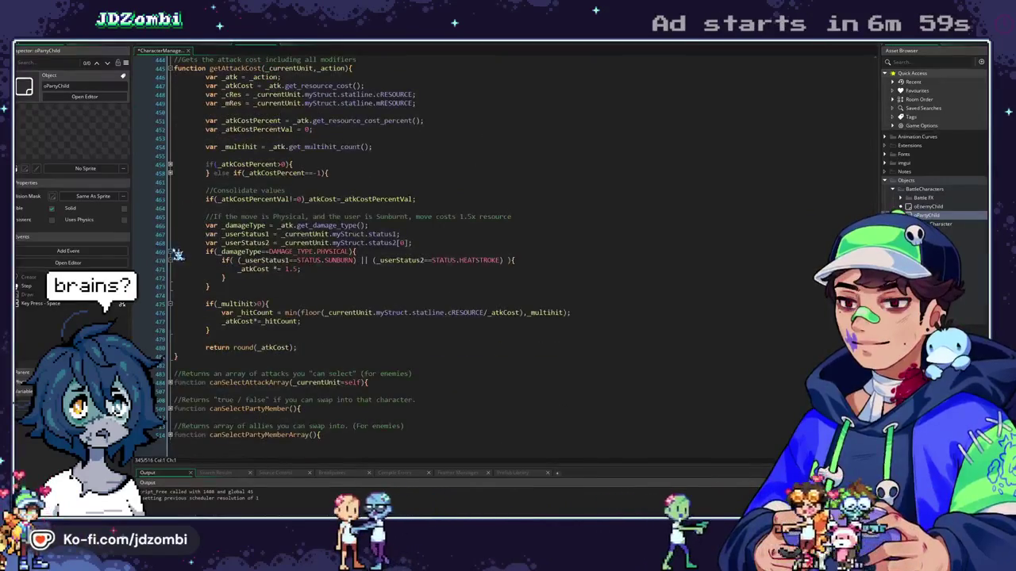
{"action": "scroll", "coordinate": [234, 373], "scroll_direction": "up", "scroll_amount": 20}
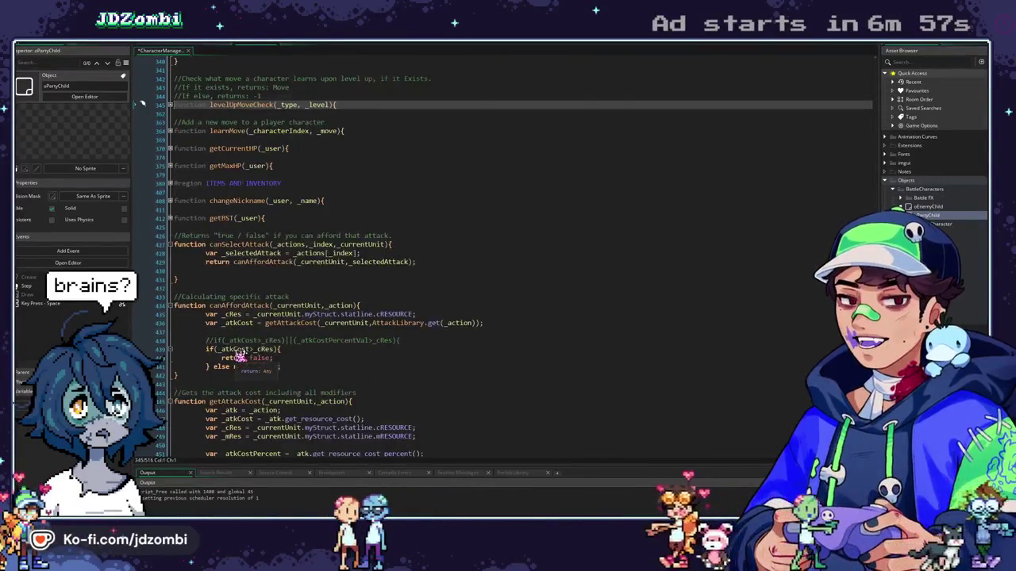
{"action": "scroll", "coordinate": [238, 355], "scroll_direction": "up", "scroll_amount": 7}
{"action": "scroll", "coordinate": [227, 325], "scroll_direction": "up", "scroll_amount": 6}
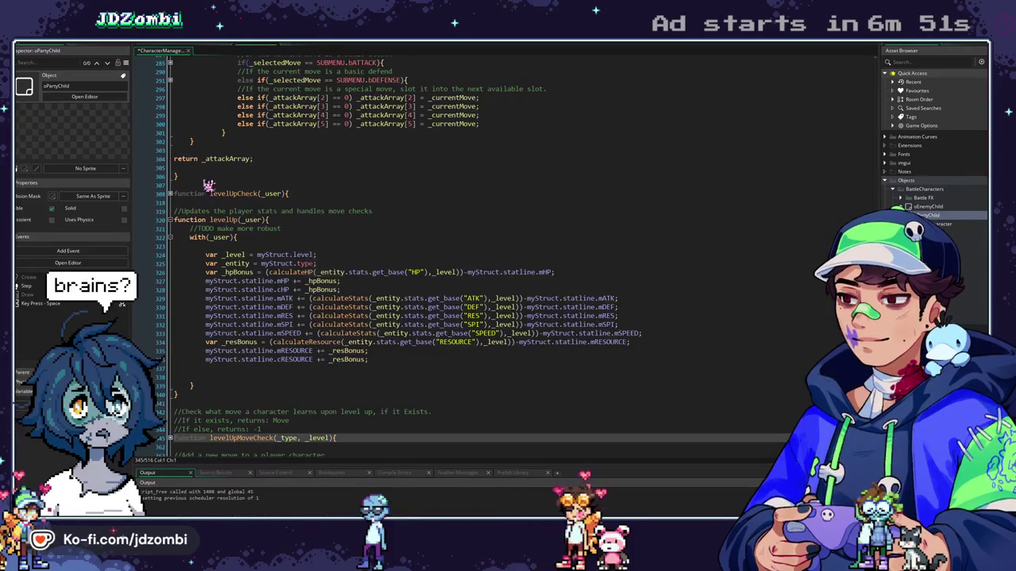
{"action": "left_click", "coordinate": [170, 194]}
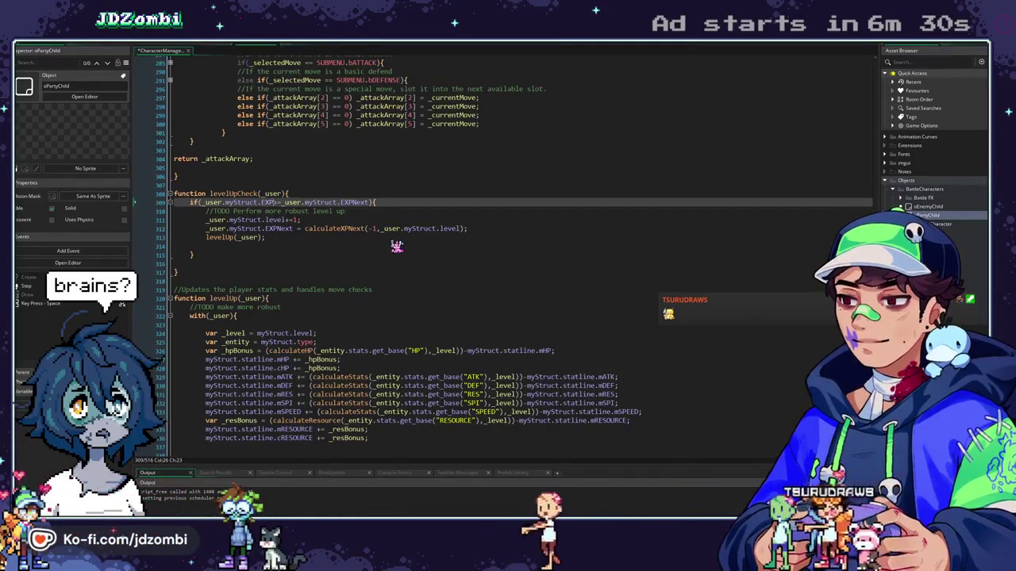
Search the whole project for every occurrence of EXPTo
{"action": "scroll", "coordinate": [379, 255], "scroll_direction": "up", "scroll_amount": 3}
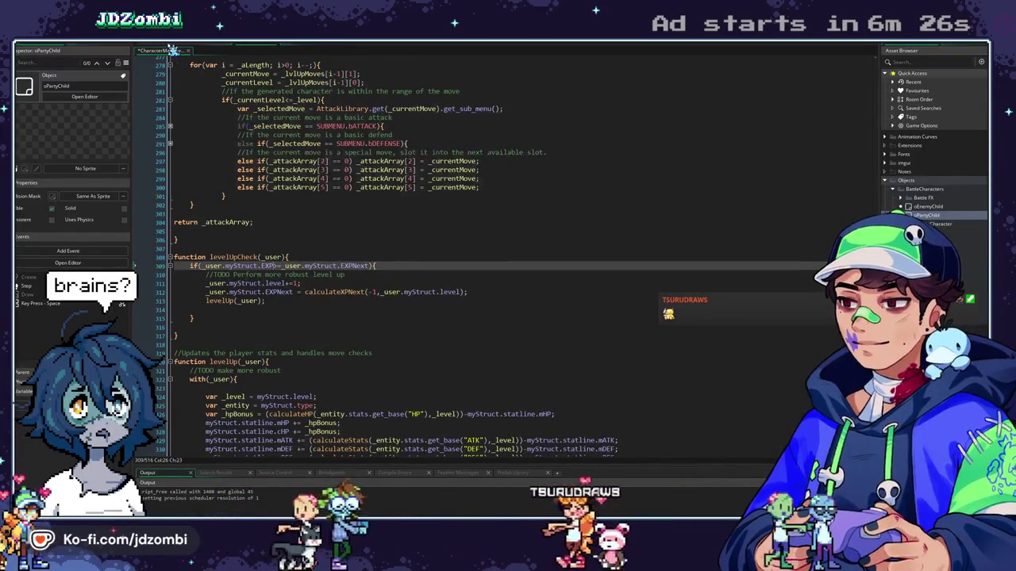
{"action": "scroll", "coordinate": [248, 321], "scroll_direction": "up", "scroll_amount": 10}
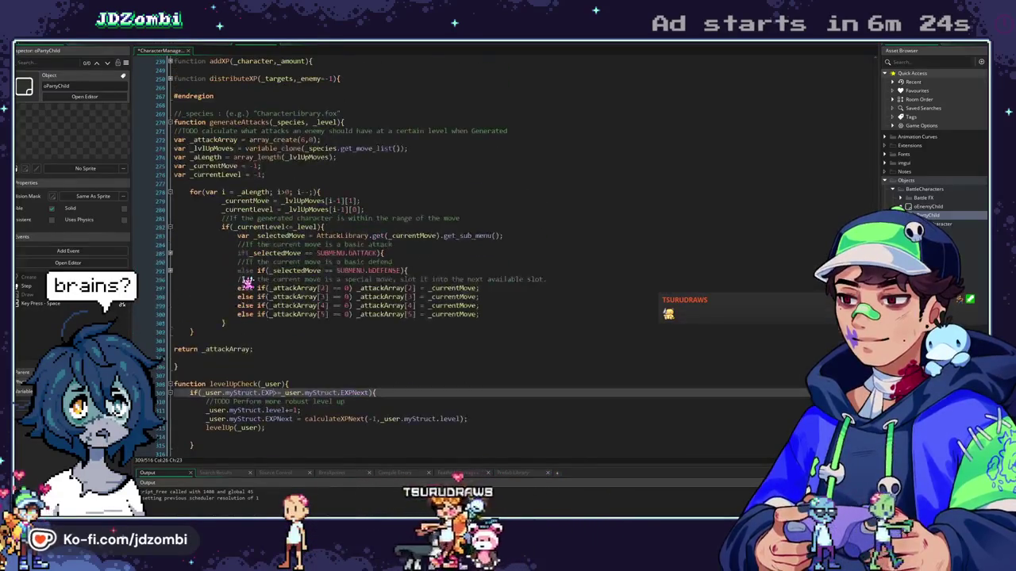
{"action": "scroll", "coordinate": [251, 283], "scroll_direction": "up", "scroll_amount": 20}
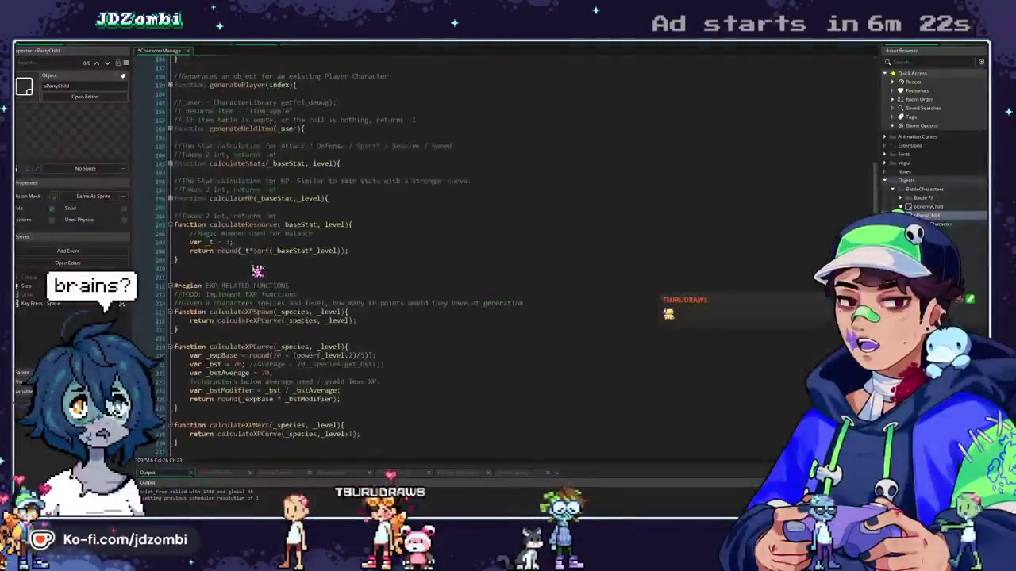
{"action": "scroll", "coordinate": [243, 238], "scroll_direction": "up", "scroll_amount": 3}
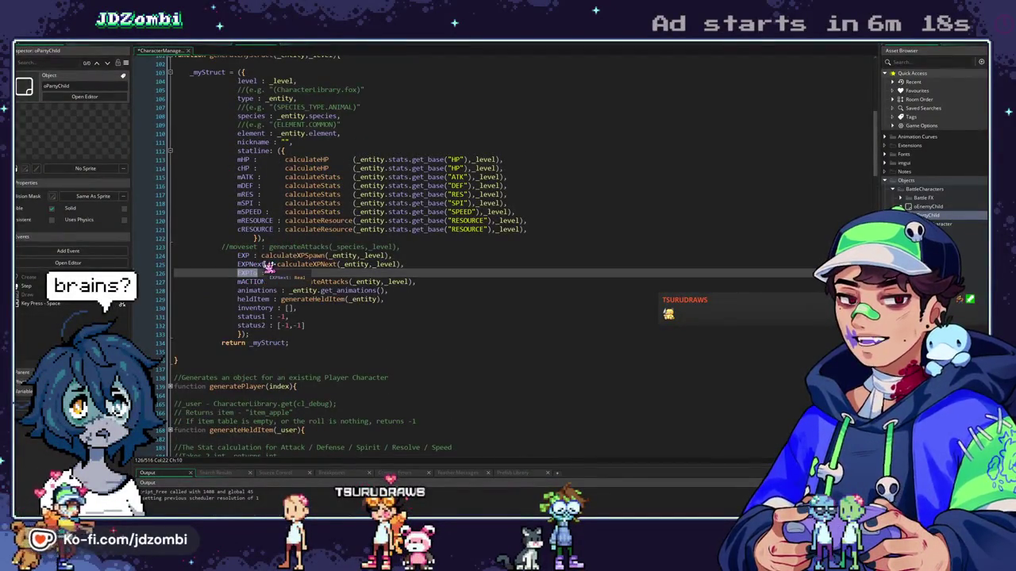
{"action": "key", "text": "ctrl+f"}
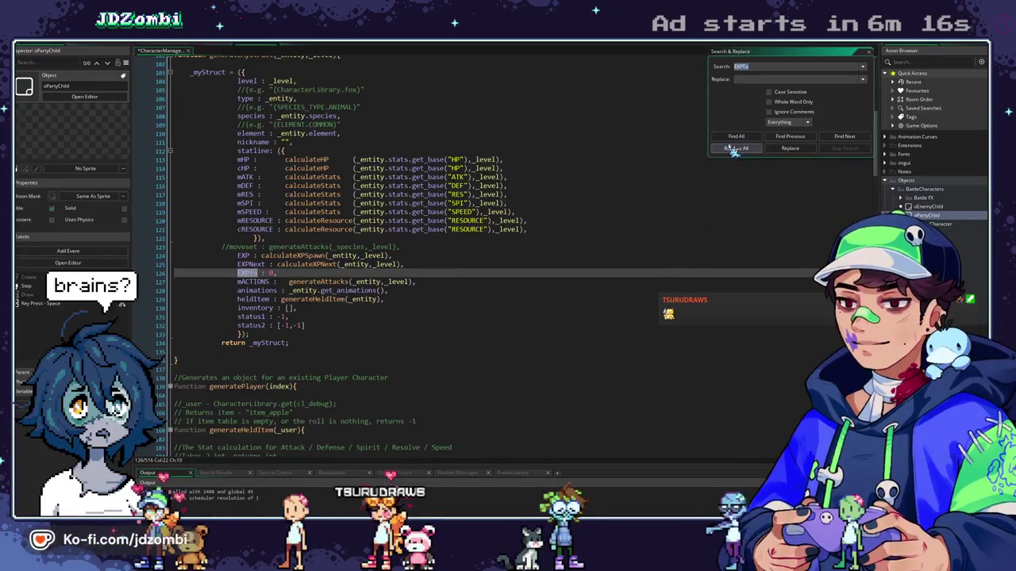
{"action": "left_click", "coordinate": [734, 140]}
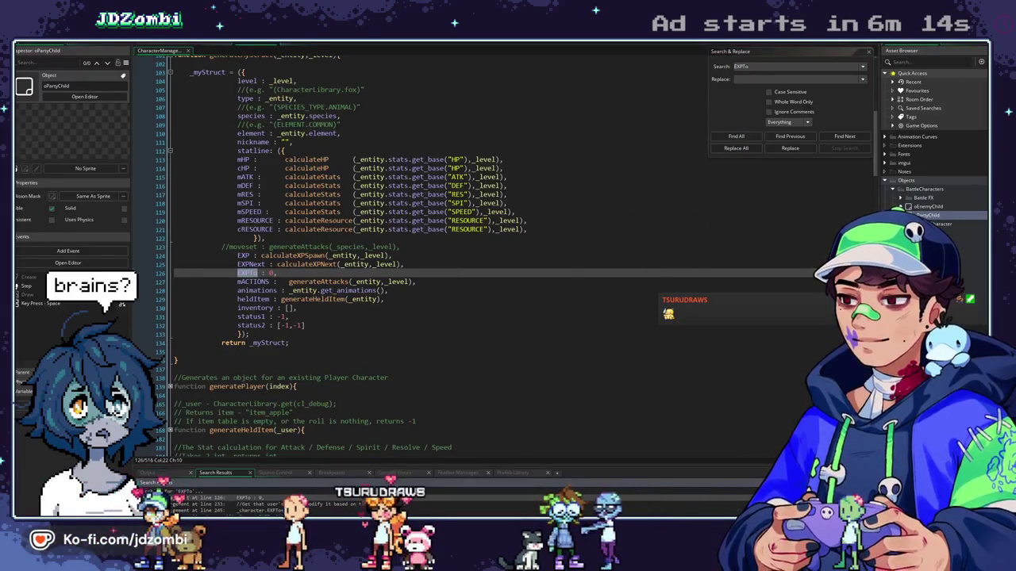
Open the addXP match, then the oPartyChild Step event where EXPTo is consumed
{"action": "double_click", "coordinate": [206, 511]}
{"action": "scroll", "coordinate": [292, 365], "scroll_direction": "down", "scroll_amount": 6}
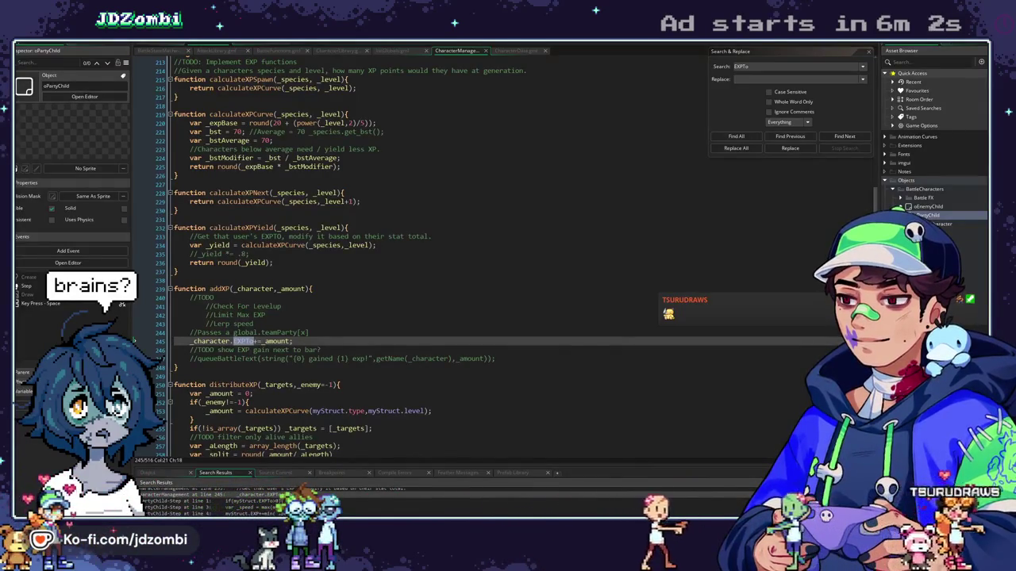
{"action": "double_click", "coordinate": [183, 514]}
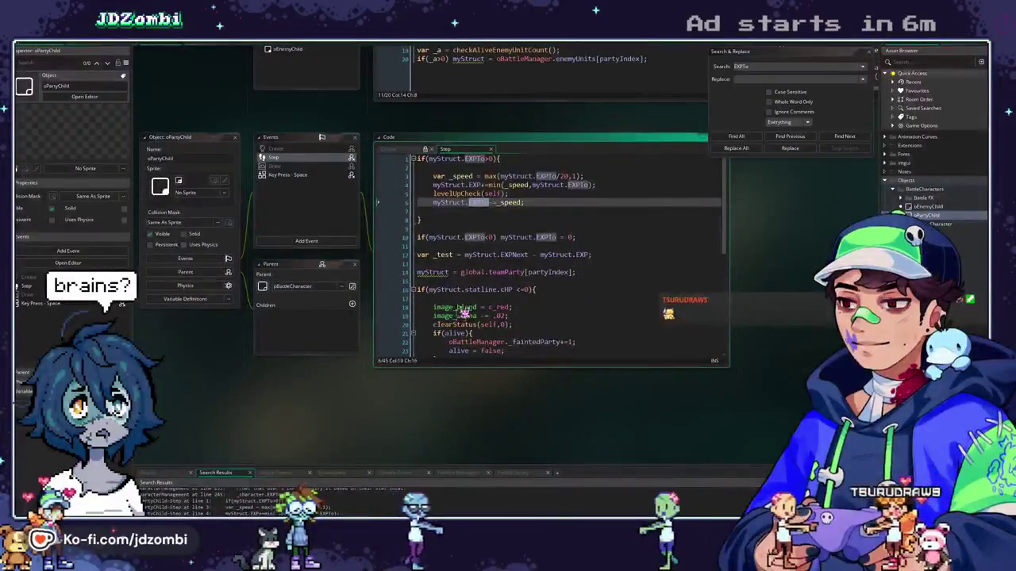
Comment out the _speed lines and add 'myStruct.EXP += myStruct.EXPTo;' in their place
{"action": "left_click", "coordinate": [525, 228]}
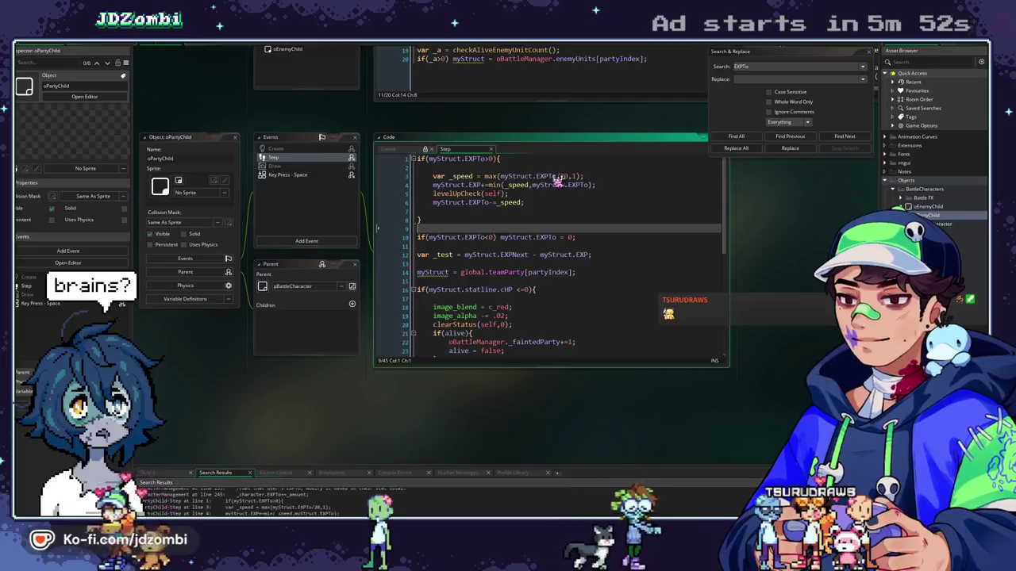
{"action": "left_click", "coordinate": [433, 176]}
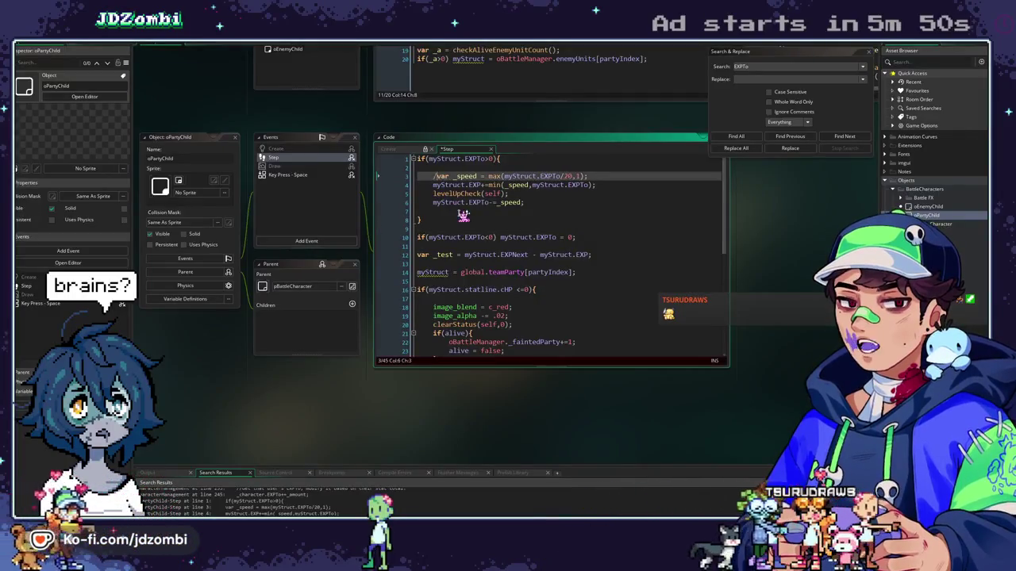
{"action": "key", "text": "ctrl+k"}
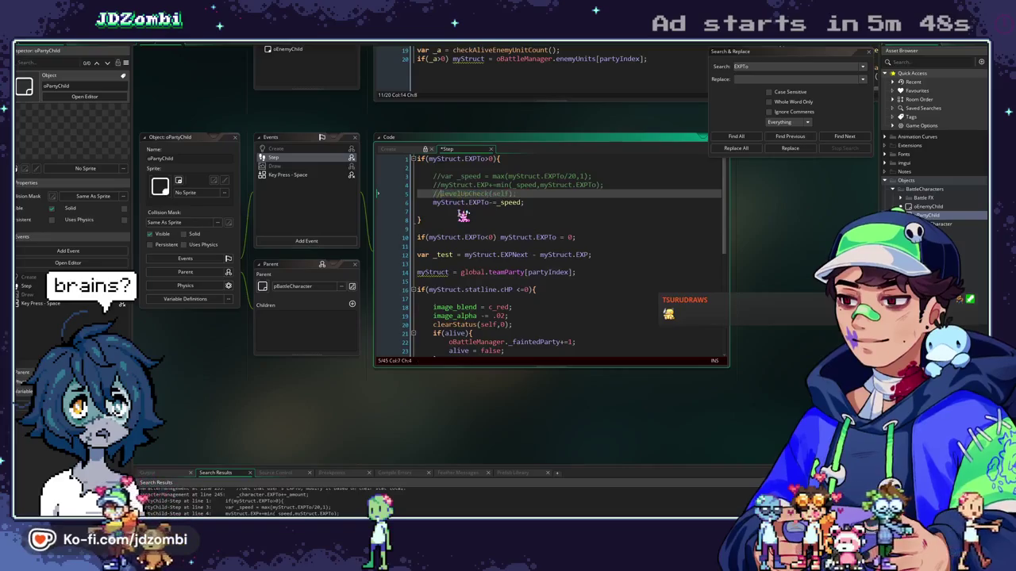
{"action": "key", "text": "Down"}
{"action": "key", "text": "Up"}
{"action": "key", "text": "Up"}
{"action": "key", "text": "Up"}
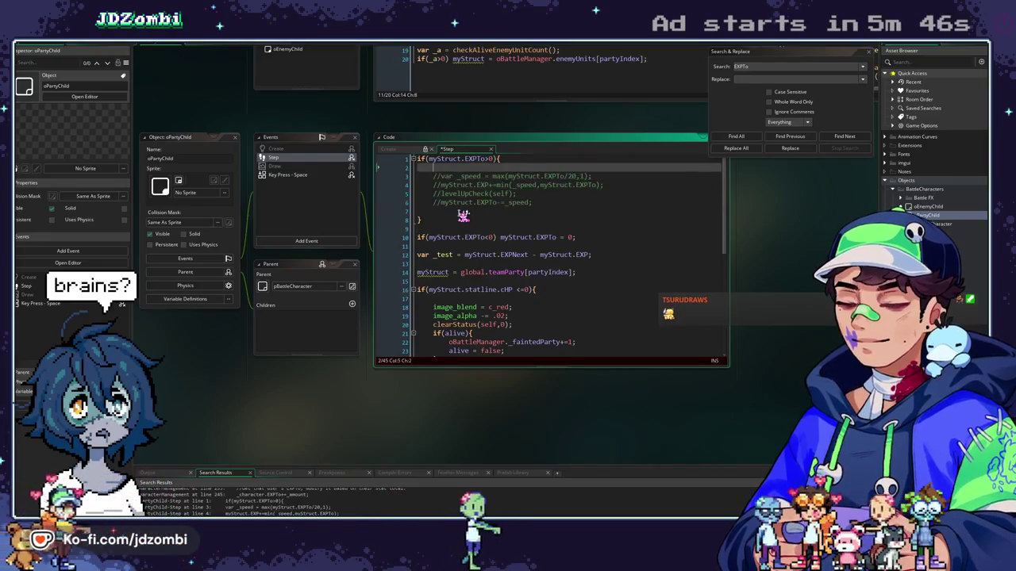
{"action": "key", "text": "Return"}
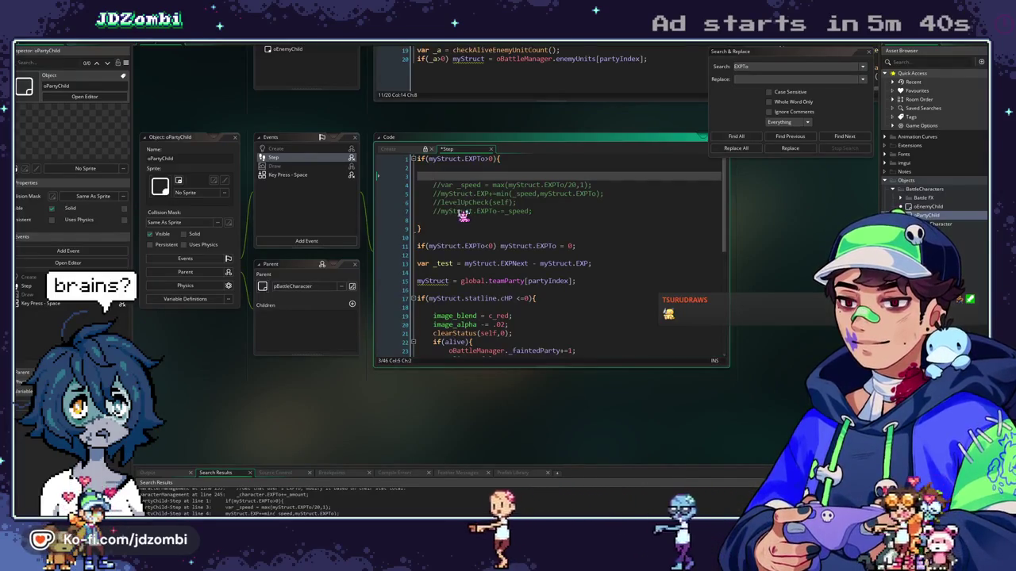
{"action": "type", "text": "myS"}
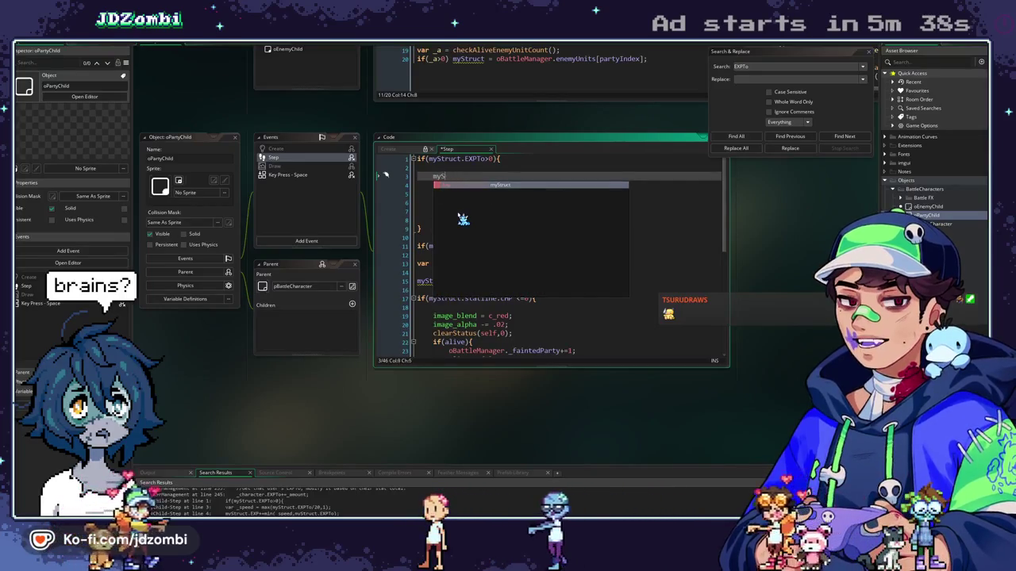
{"action": "type", "text": "truct.exp"}
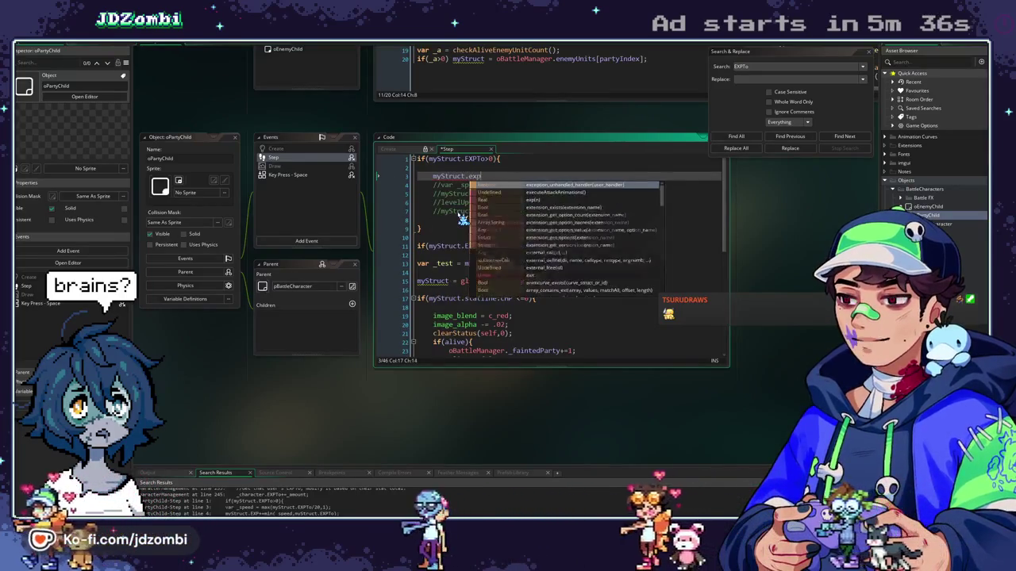
{"action": "key", "text": "BackSpace"}
{"action": "key", "text": "BackSpace"}
{"action": "key", "text": "BackSpace"}
{"action": "type", "text": "EXP"}
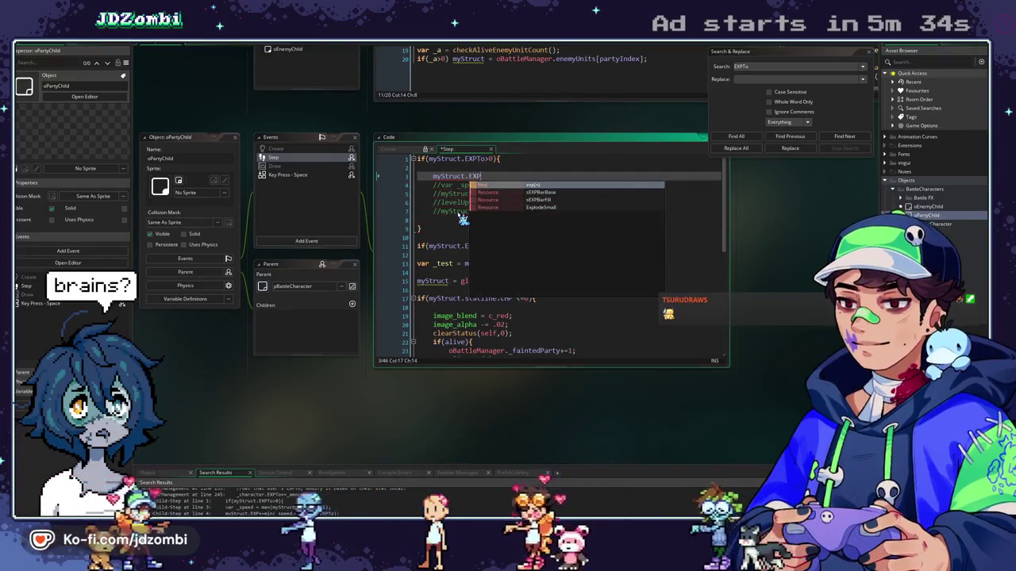
{"action": "type", "text": " ="}
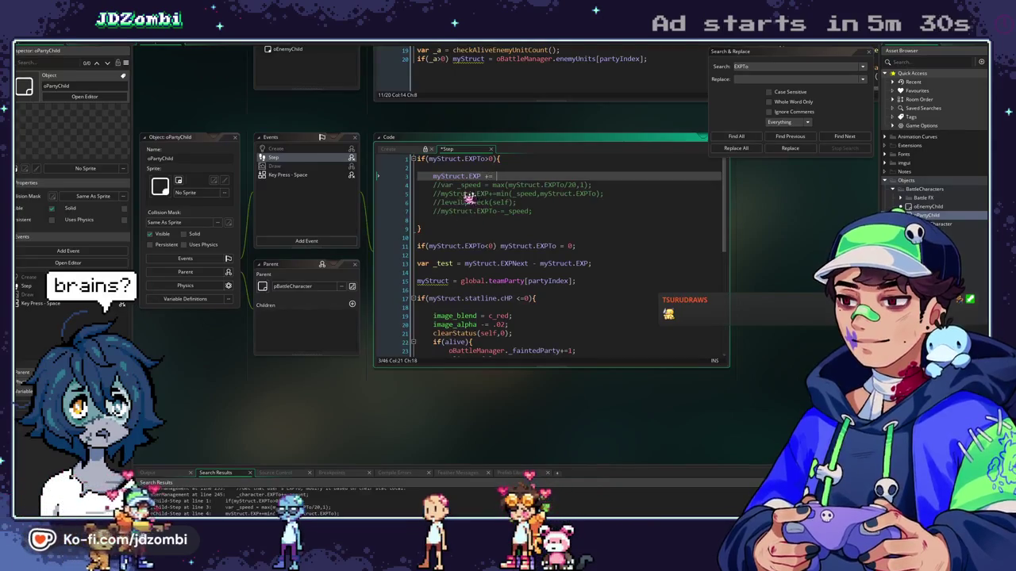
{"action": "left_click_drag", "start_coordinate": [488, 159], "coordinate": [464, 159]}
{"action": "left_click", "coordinate": [520, 176]}
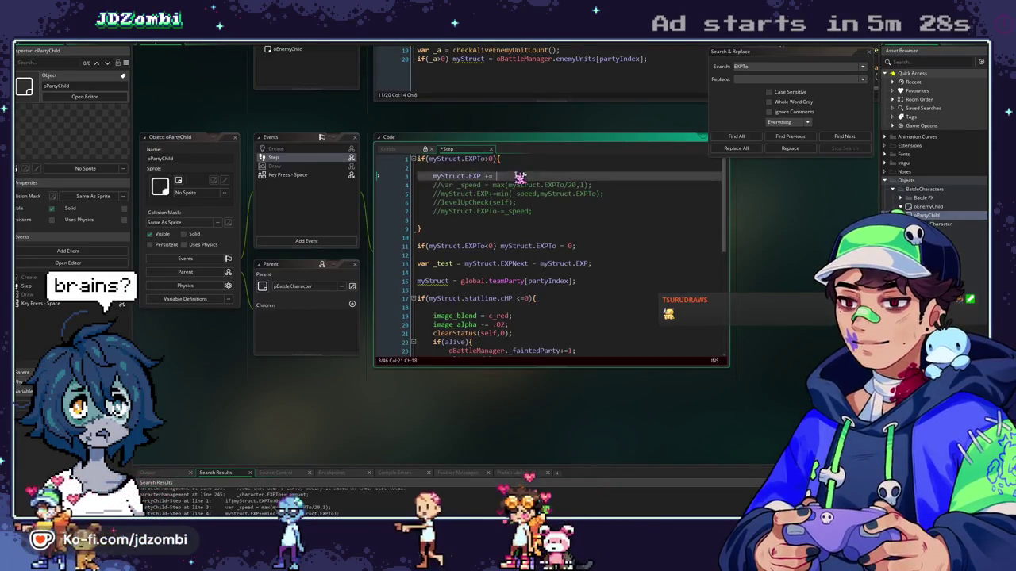
Uncomment levelUpCheck(self), add 'myStruct.EXPTo = 0;' below it, and run the game
{"action": "left_click", "coordinate": [441, 203]}
{"action": "key", "text": "BackSpace"}
{"action": "key", "text": "BackSpace"}
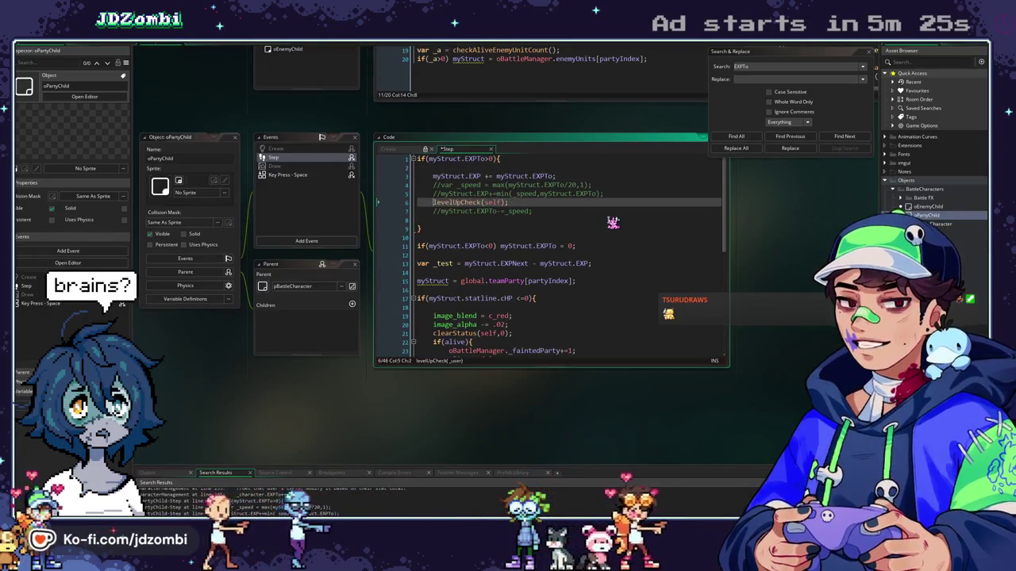
{"action": "left_click", "coordinate": [442, 212]}
{"action": "left_click_drag", "start_coordinate": [550, 211], "coordinate": [449, 212]}
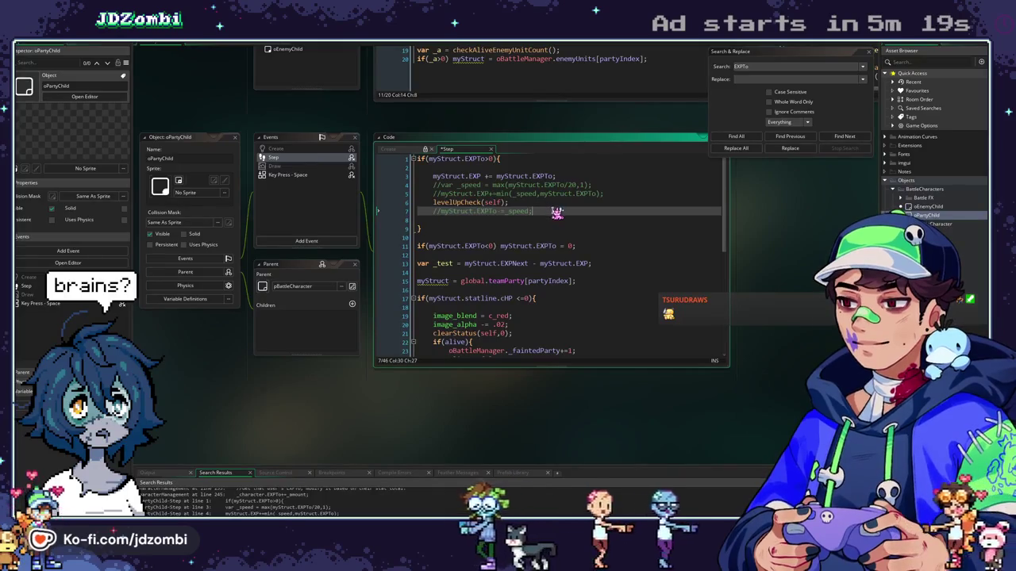
{"action": "key", "text": "ctrl+c"}
{"action": "key", "text": "End"}
{"action": "key", "text": "Return"}
{"action": "key", "text": "ctrl+v"}
{"action": "key", "text": "BackSpace"}
{"action": "key", "text": "BackSpace"}
{"action": "key", "text": "BackSpace"}
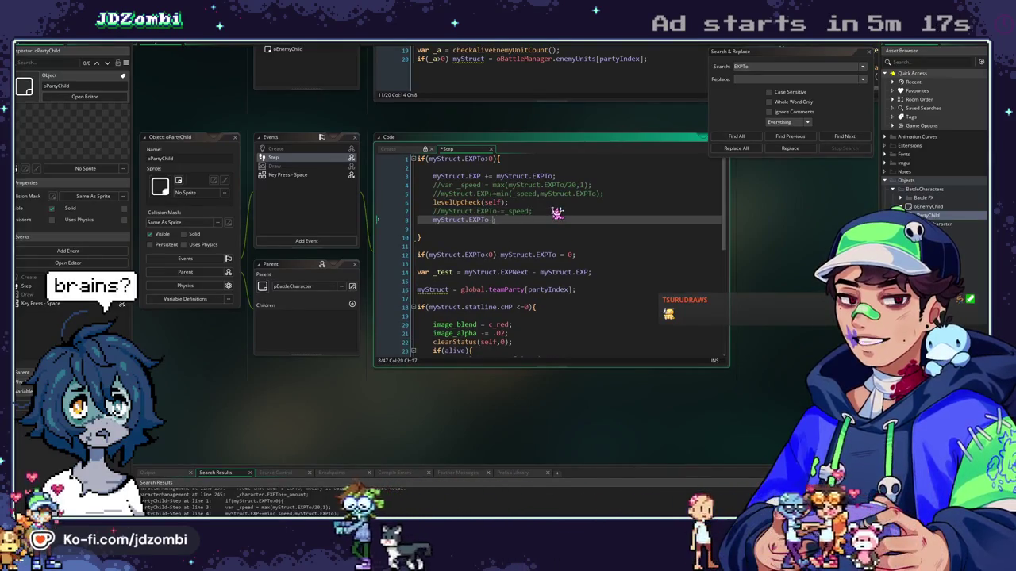
{"action": "type", "text": "0;"}
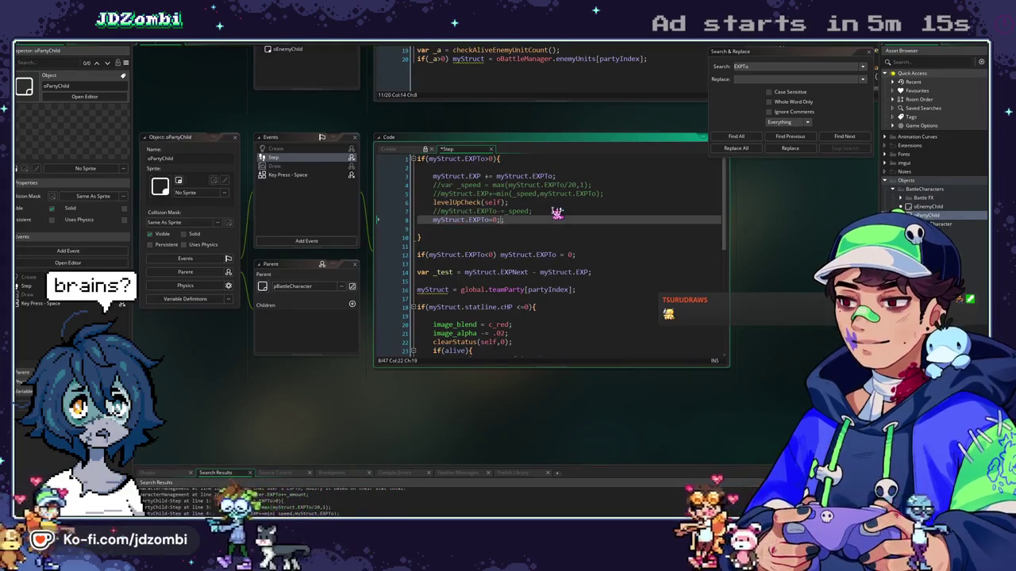
{"action": "key", "text": "F5"}
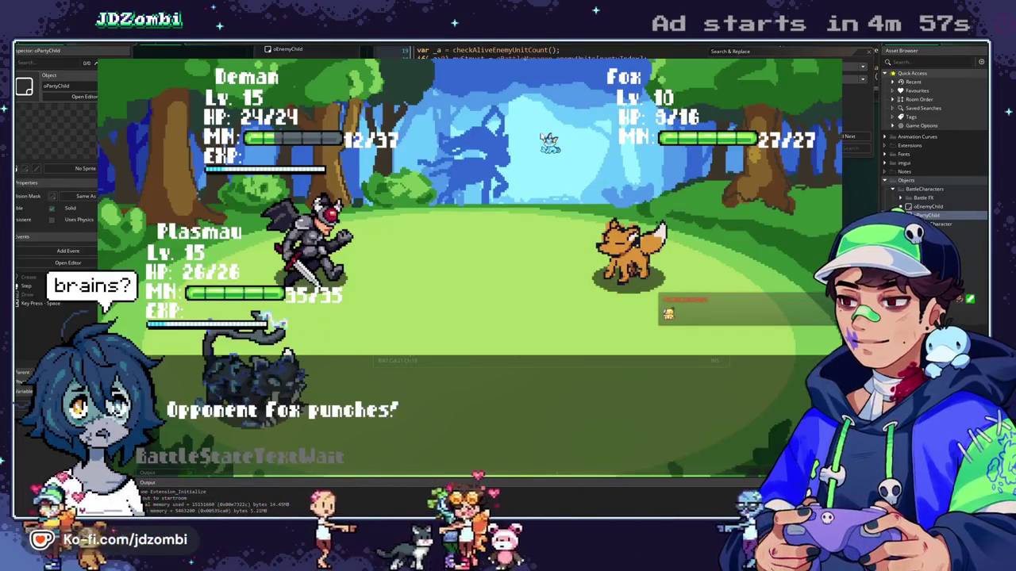
Play a test battle, remove myStruct.EXPTo from the line-3 EXP addition, and retest
{"action": "key", "text": "space"}
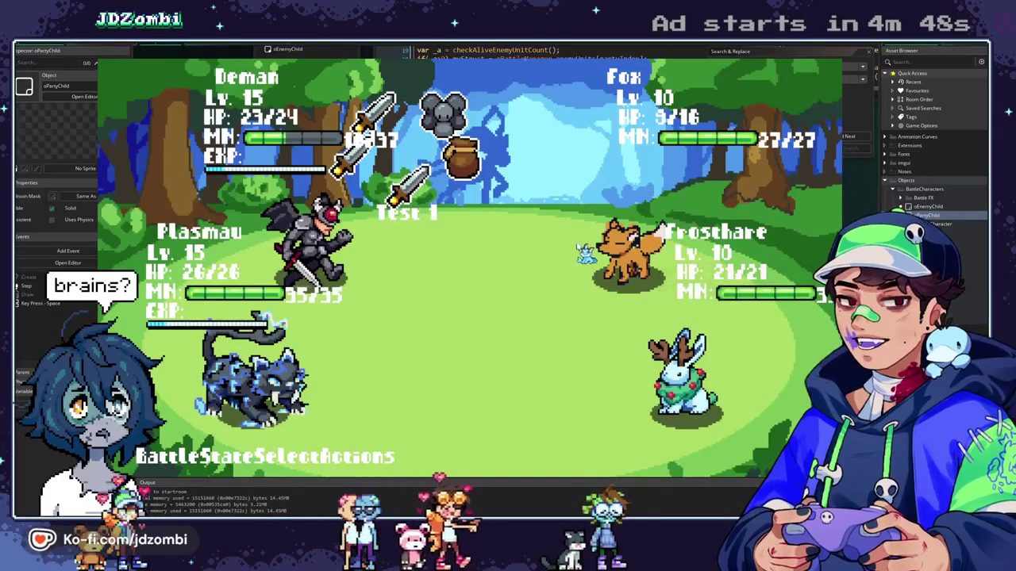
{"action": "key", "text": "Escape"}
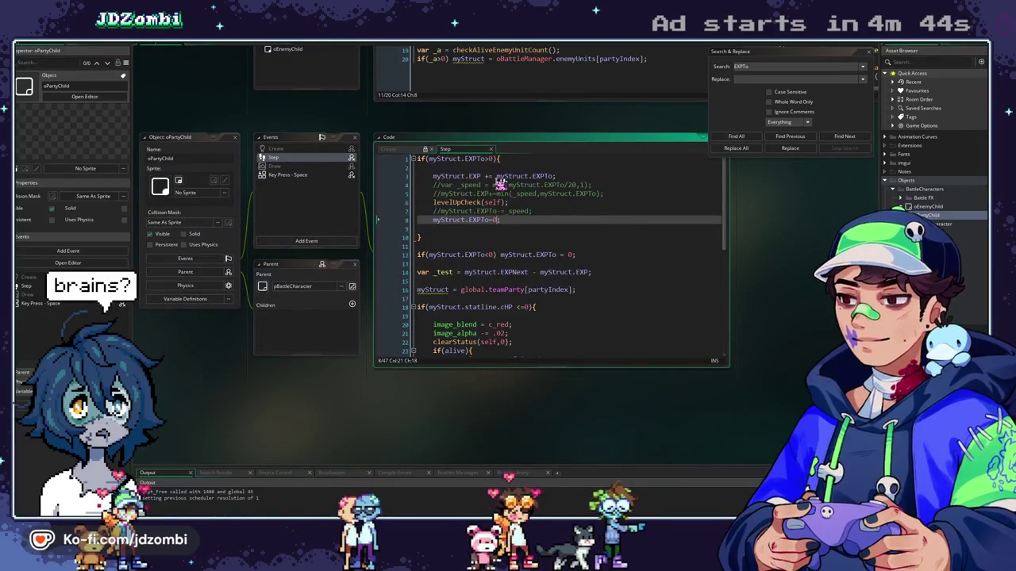
{"action": "left_click_drag", "start_coordinate": [495, 176], "coordinate": [554, 178]}
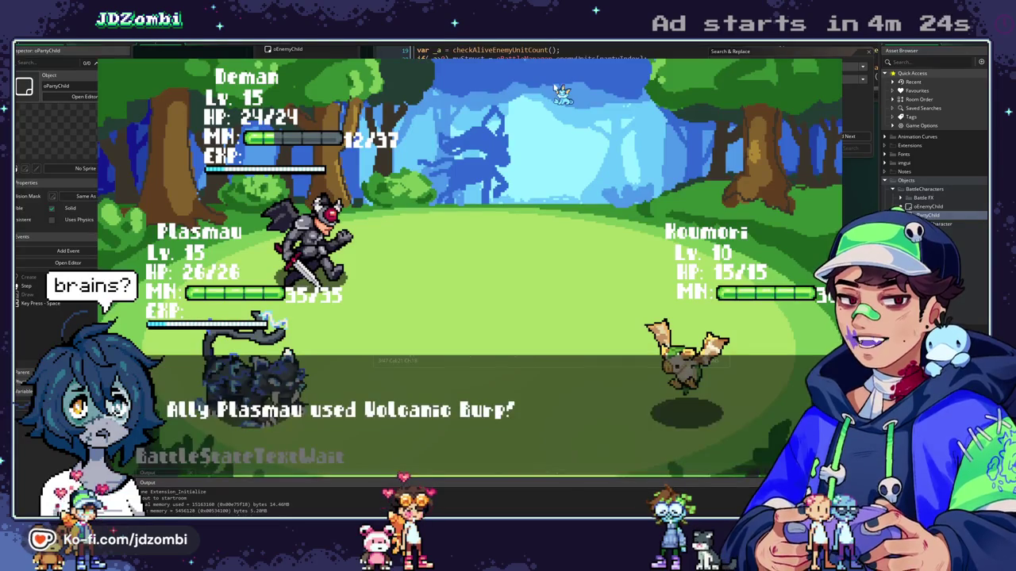
{"action": "key", "text": "space"}
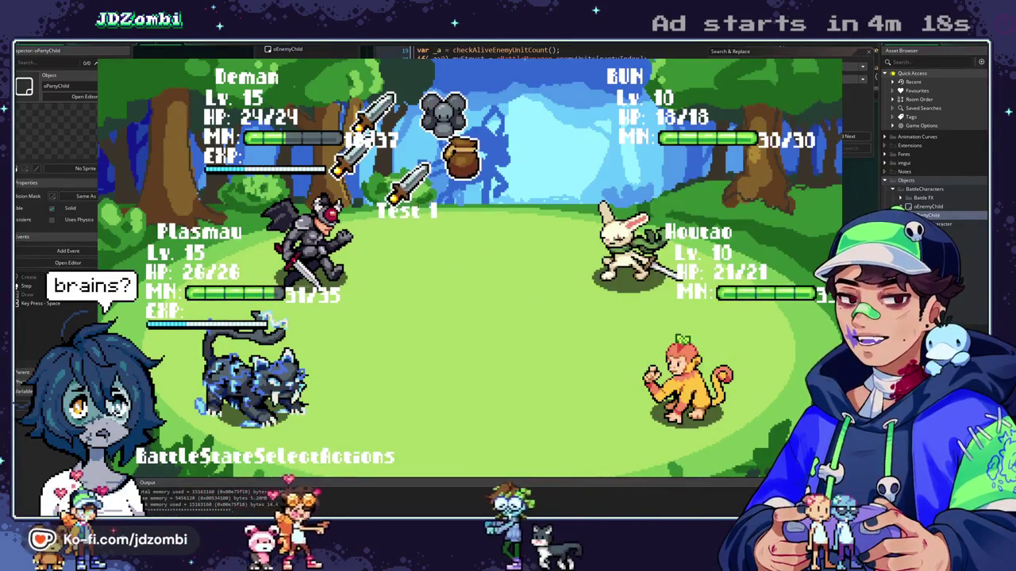
{"action": "key", "text": "Escape"}
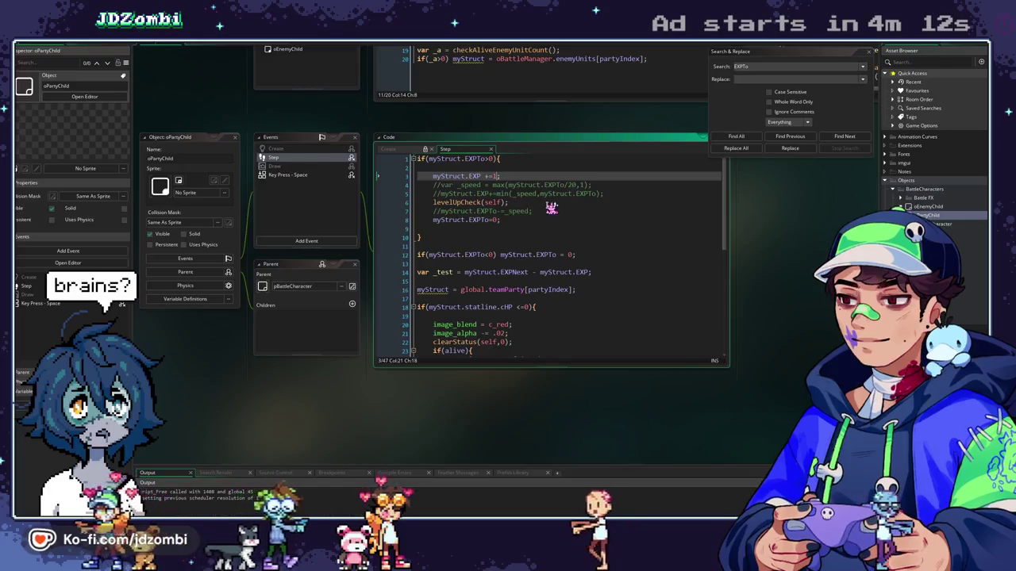
Confirm CharacterManagement initialises EXPTo to 0, close Search & Replace, and return to the Step code
{"action": "left_click", "coordinate": [549, 203]}
{"action": "scroll", "coordinate": [549, 203], "scroll_direction": "down", "scroll_amount": 1}
{"action": "scroll", "coordinate": [549, 203], "scroll_direction": "up", "scroll_amount": 1}
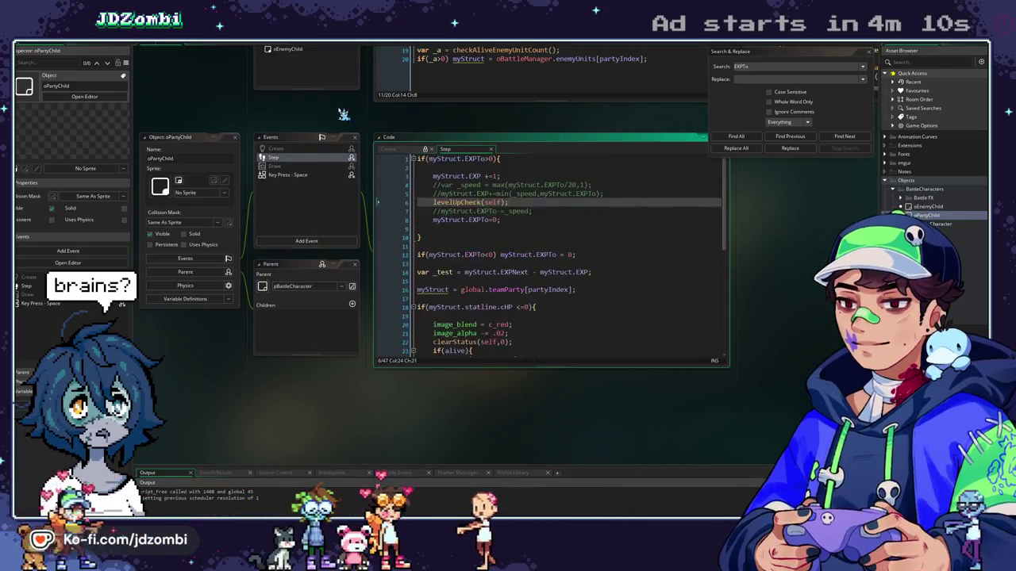
{"action": "left_click", "coordinate": [248, 46]}
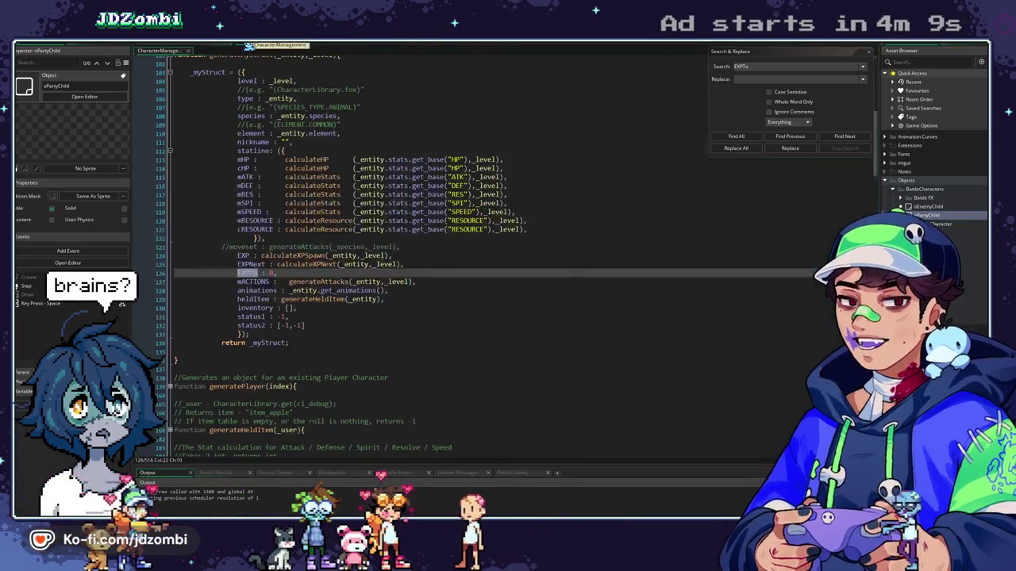
{"action": "left_click", "coordinate": [872, 57]}
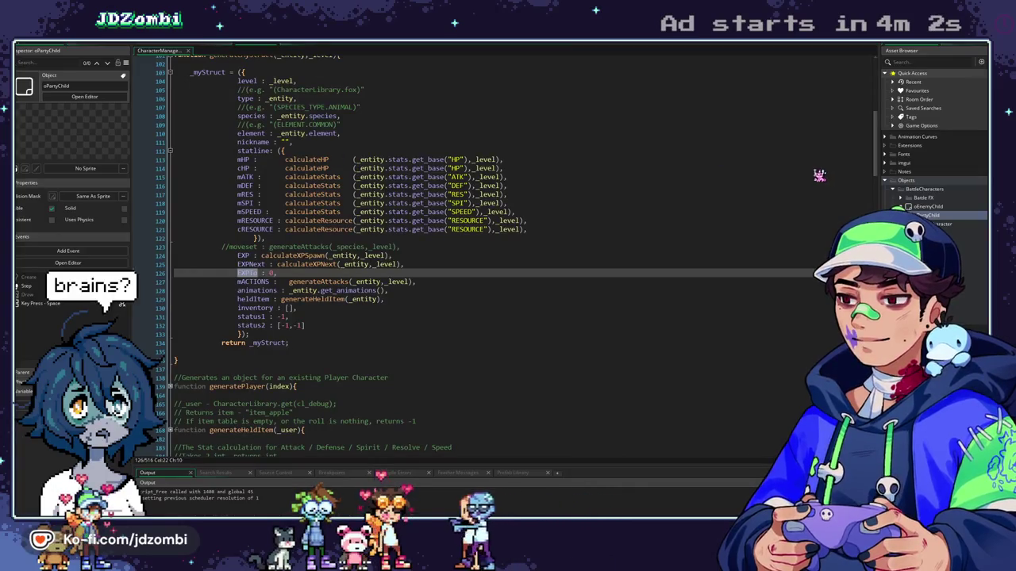
{"action": "left_click", "coordinate": [198, 51]}
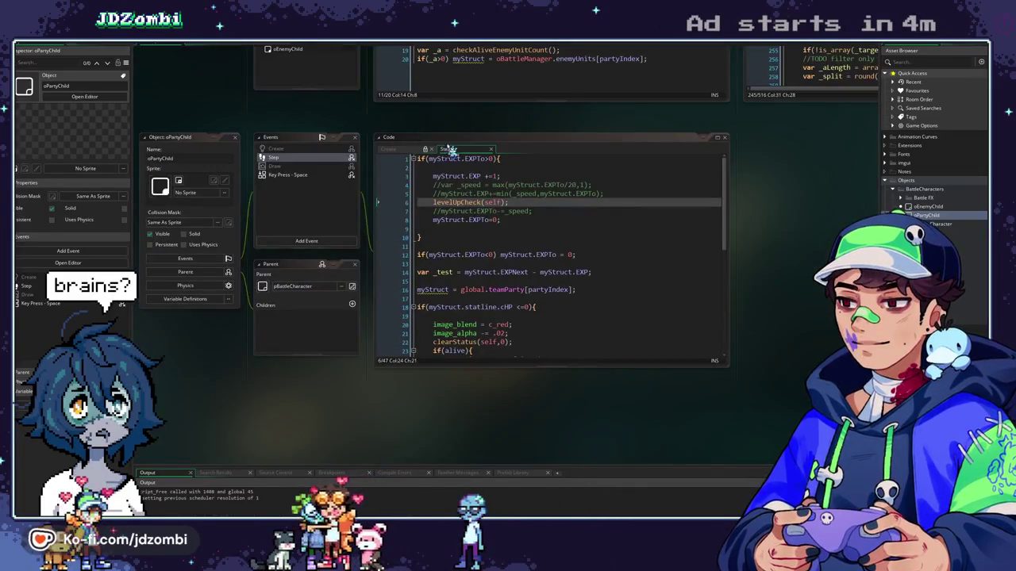
{"action": "left_click", "coordinate": [500, 175]}
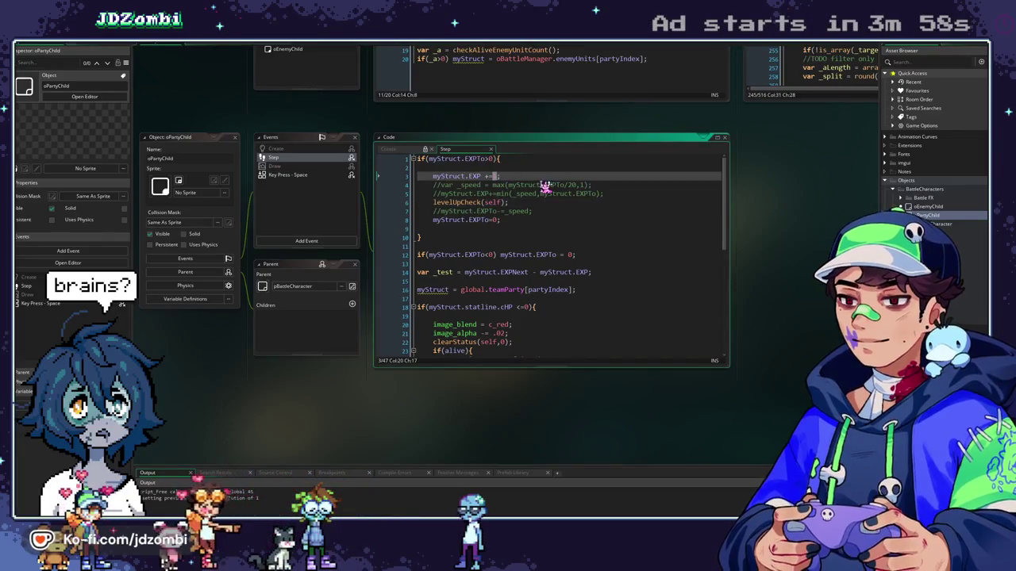
{"action": "type", "text": "5"}
Play a test battle with the flat EXP gain to victory, Deman and Plasmau reaching level 16
{"action": "key", "text": "F5"}
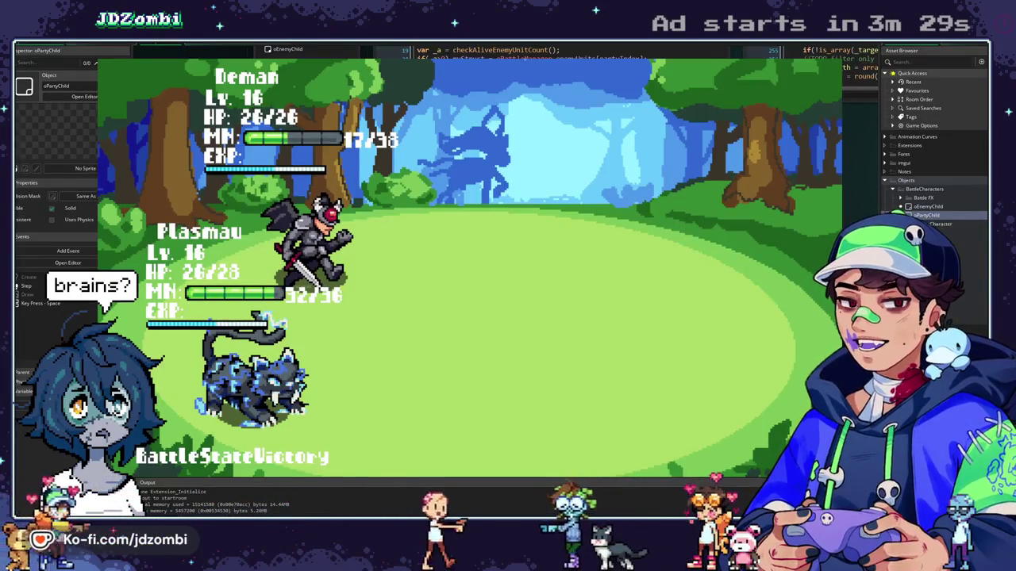
{"action": "key", "text": "Escape"}
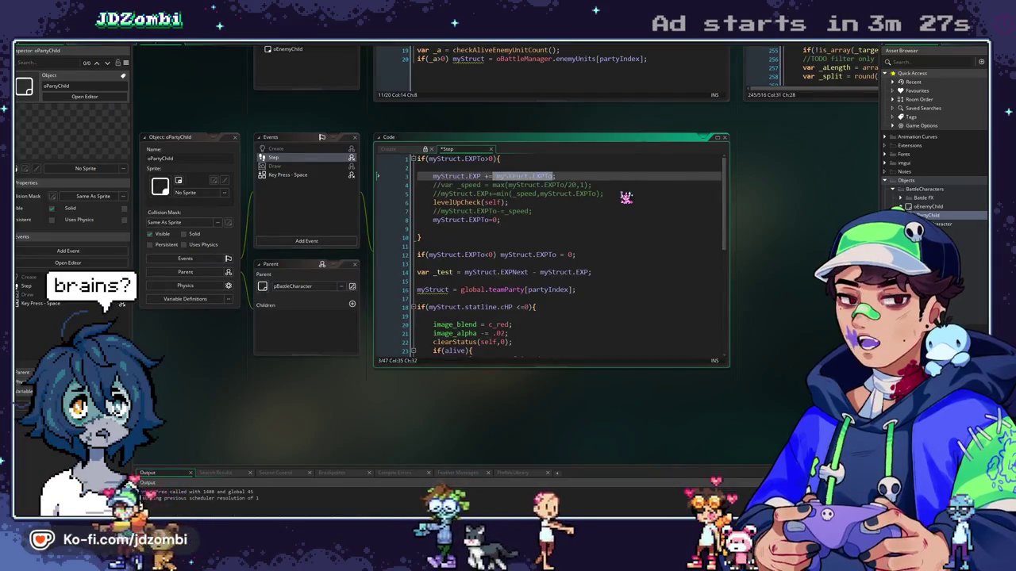
Save the Step code, then comment out the var _test line and the EXPTo<0 reset line
{"action": "key", "text": "ctrl+s"}
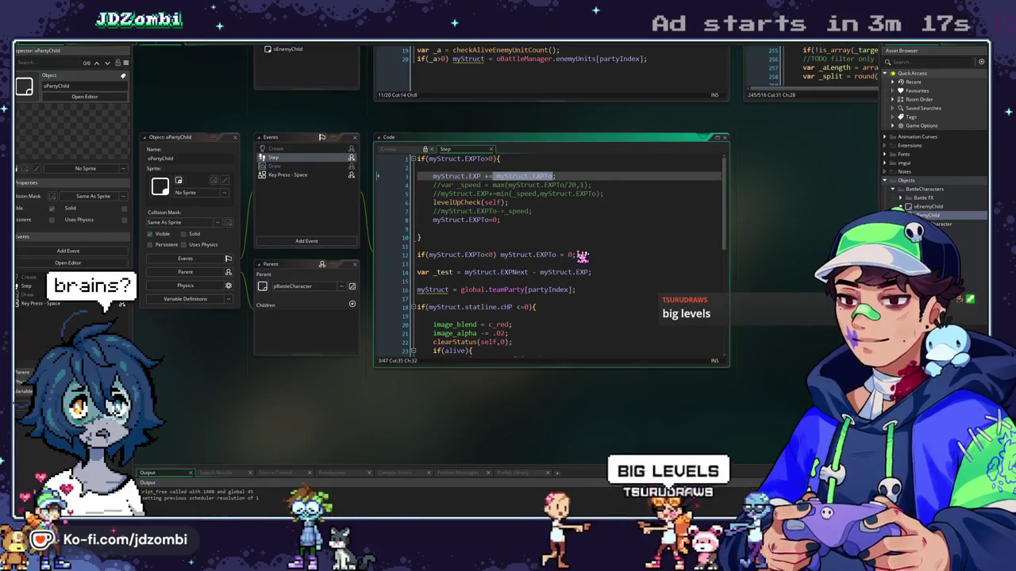
{"action": "left_click", "coordinate": [419, 273]}
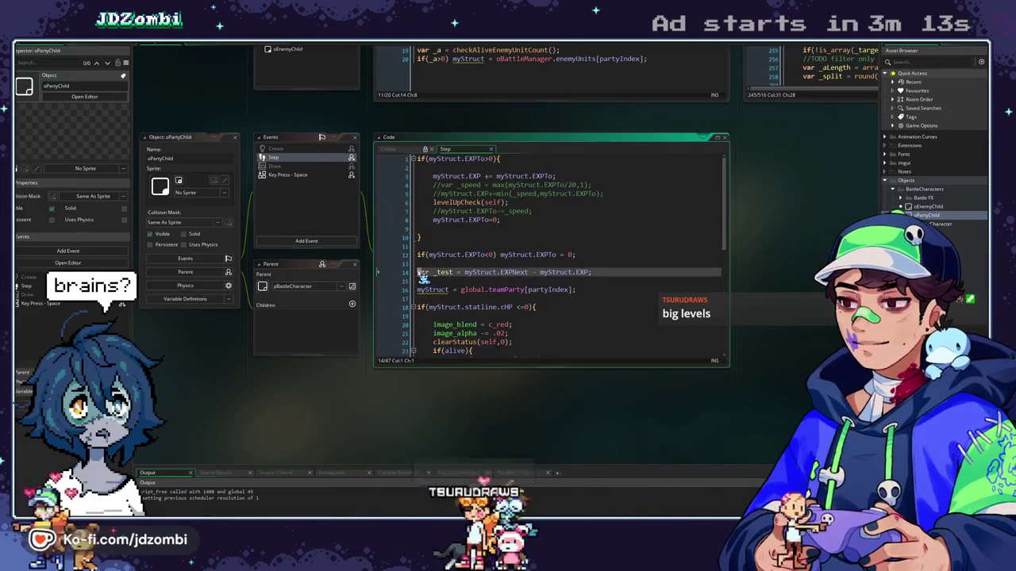
{"action": "type", "text": "//"}
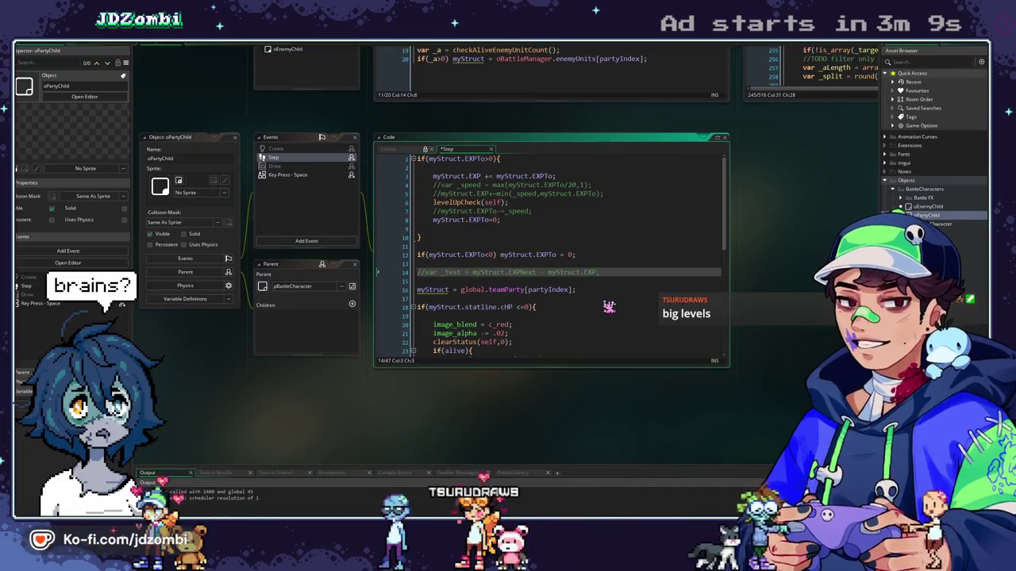
{"action": "scroll", "coordinate": [603, 306], "scroll_direction": "down", "scroll_amount": 4}
{"action": "scroll", "coordinate": [577, 272], "scroll_direction": "up", "scroll_amount": 3}
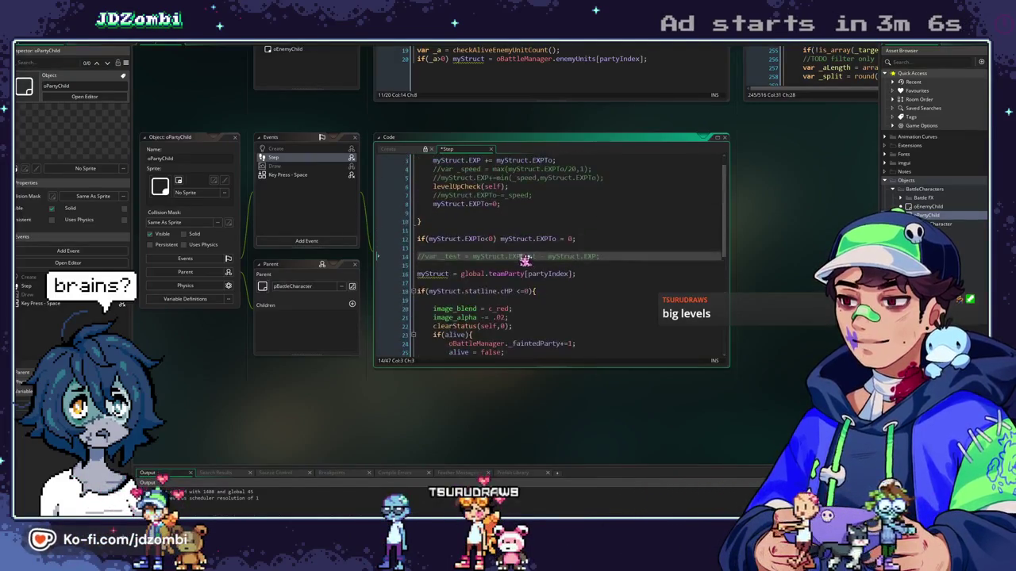
{"action": "left_click", "coordinate": [424, 239]}
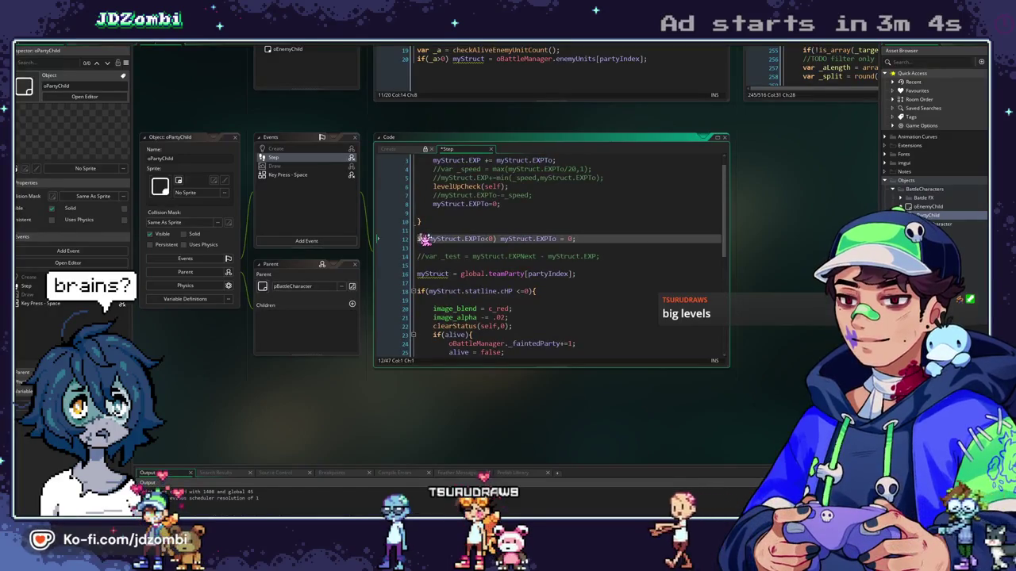
{"action": "type", "text": "//"}
{"action": "scroll", "coordinate": [526, 243], "scroll_direction": "up", "scroll_amount": 1}
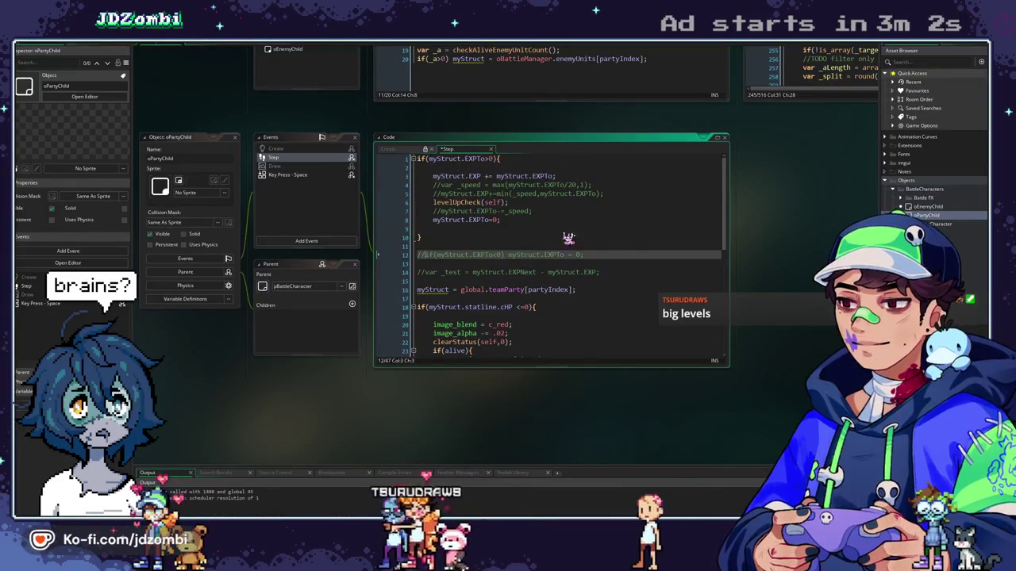
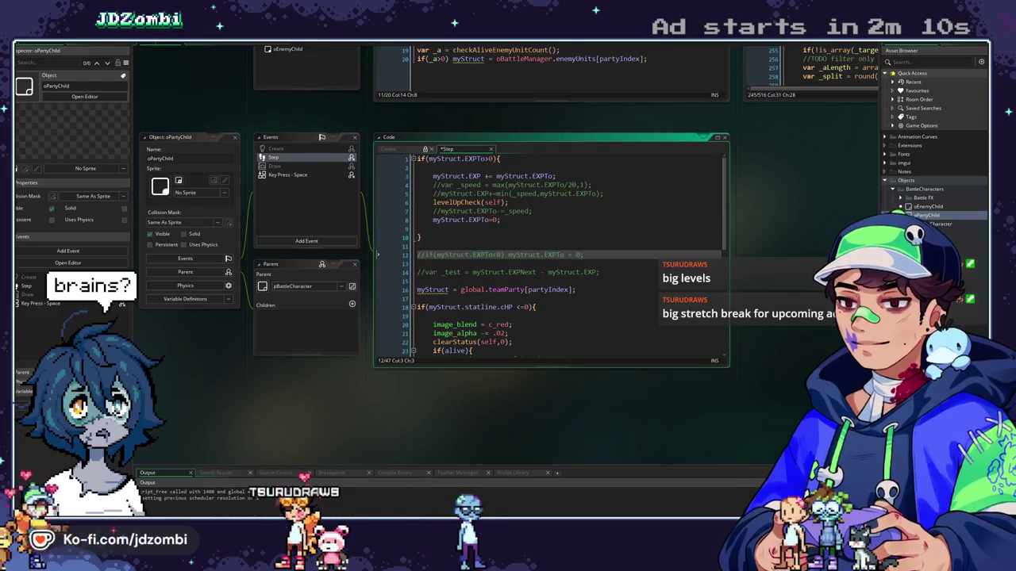
Comment out 'myStruct.EXP += myStruct.EXPTo;' in oPartyChild's Step event and test-run the game with F5
{"action": "left_click", "coordinate": [494, 220]}
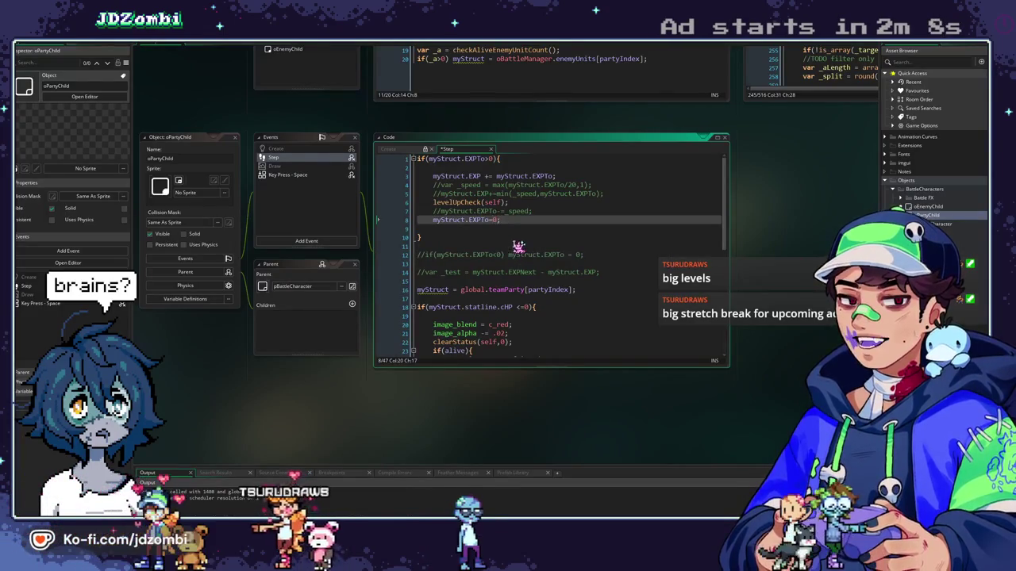
{"action": "scroll", "coordinate": [514, 262], "scroll_direction": "down", "scroll_amount": 2}
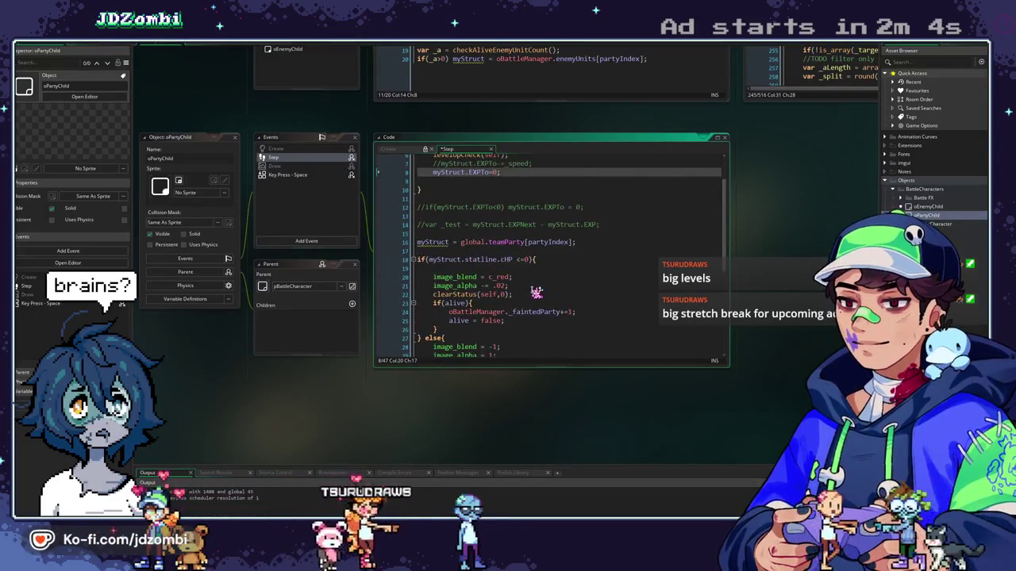
{"action": "scroll", "coordinate": [537, 290], "scroll_direction": "down", "scroll_amount": 2}
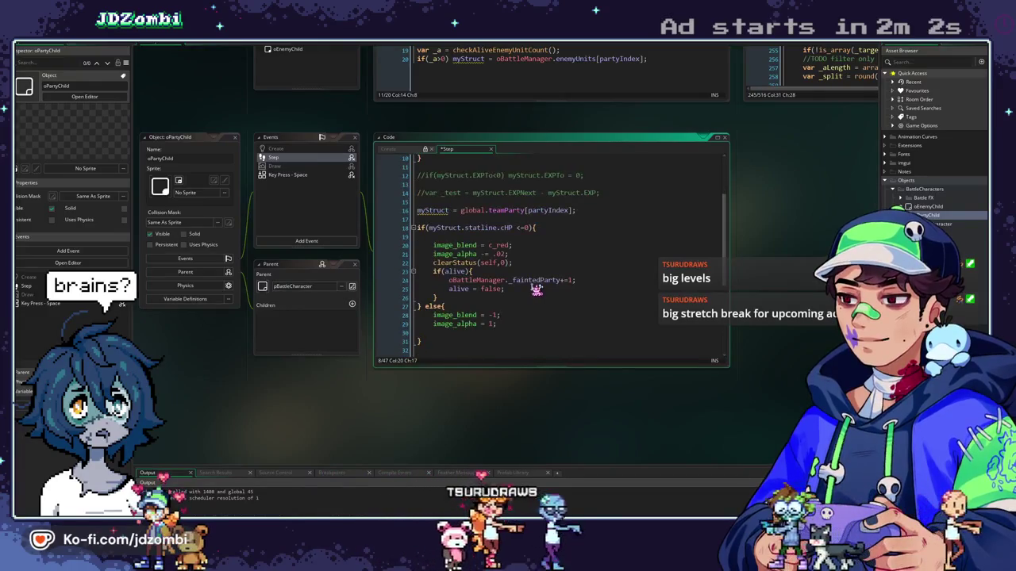
{"action": "scroll", "coordinate": [536, 286], "scroll_direction": "up", "scroll_amount": 4}
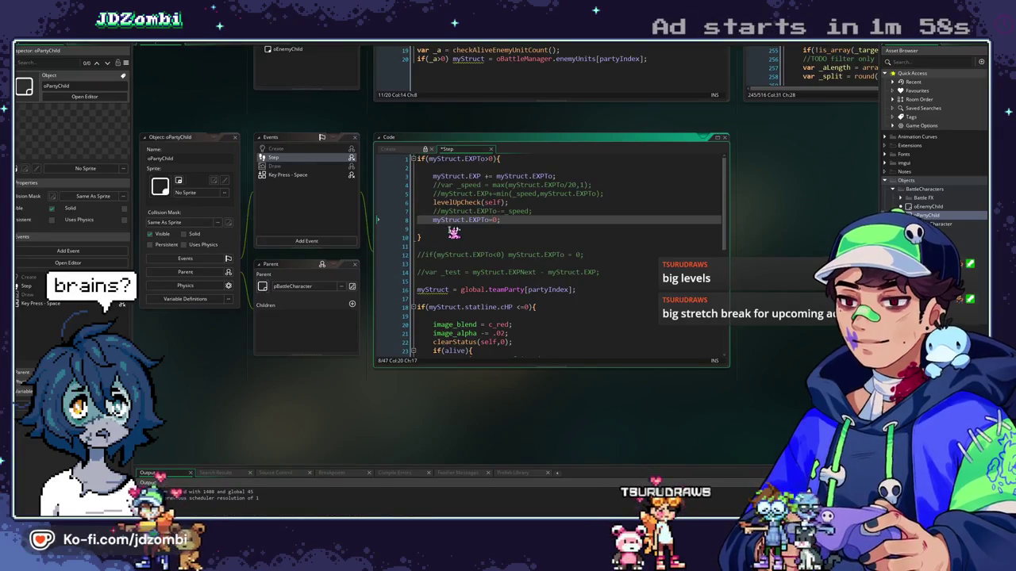
{"action": "left_click", "coordinate": [434, 177]}
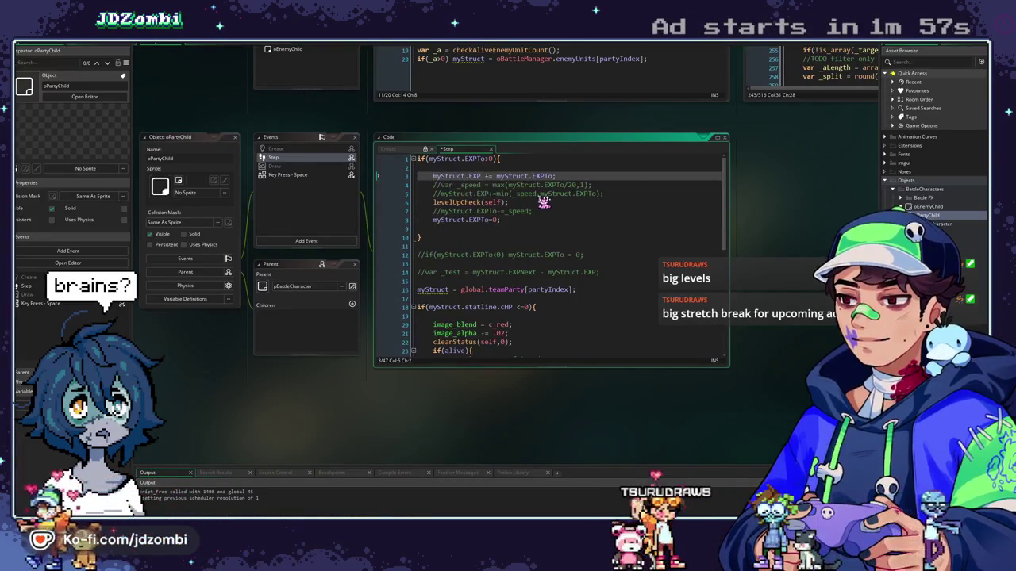
{"action": "type", "text": "//"}
{"action": "key", "text": "Down"}
{"action": "key", "text": "Down"}
{"action": "key", "text": "Down"}
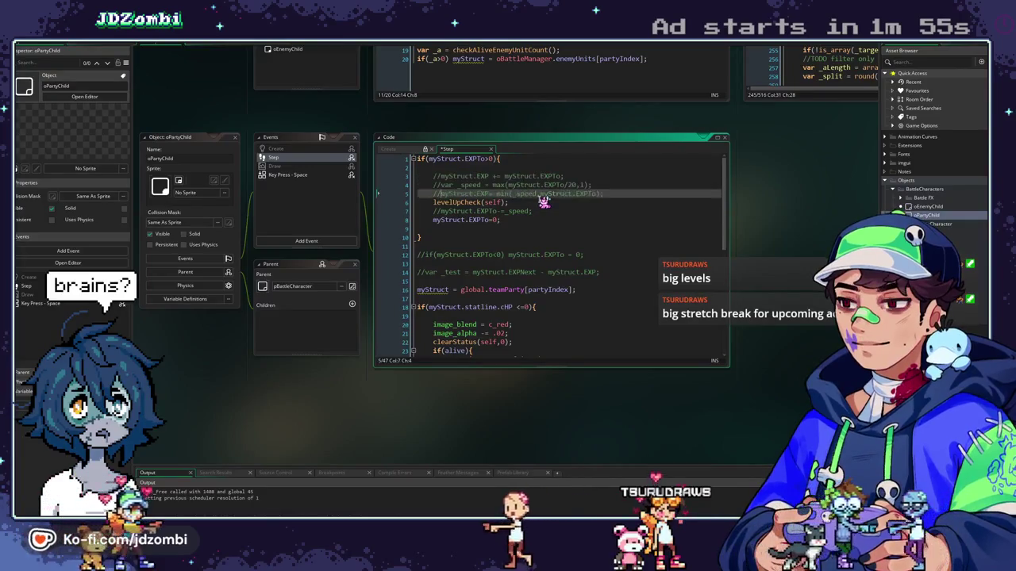
{"action": "key", "text": "F5"}
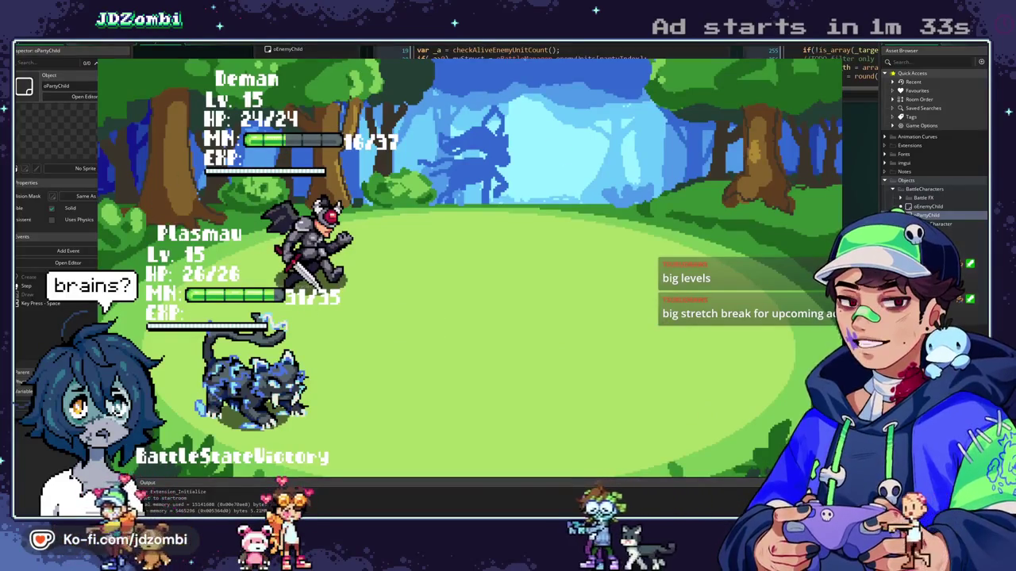
{"action": "key", "text": "Escape"}
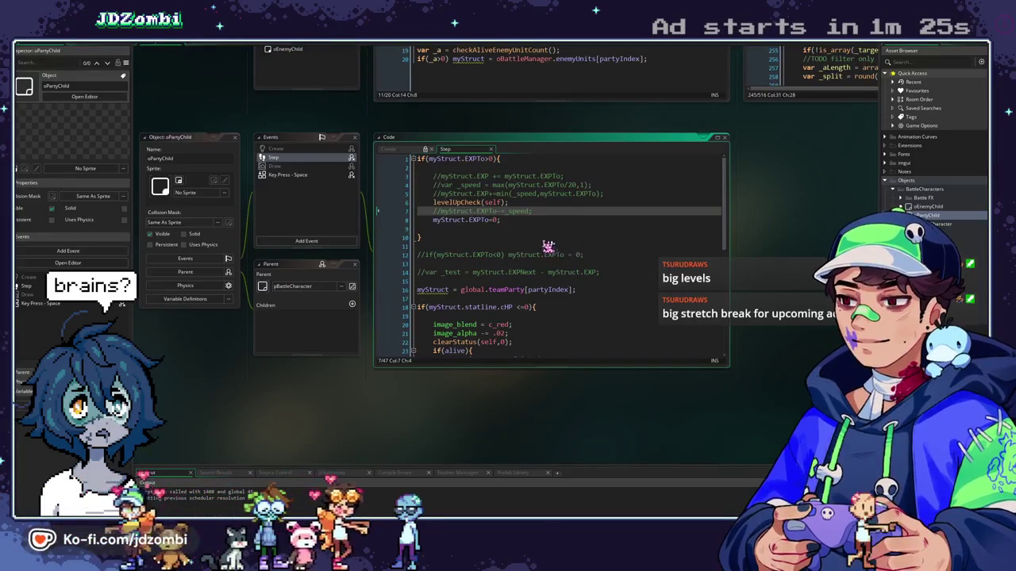
Compare the Step code of pEnemy and the parent pBattleCharacter
{"action": "left_click", "coordinate": [569, 167]}
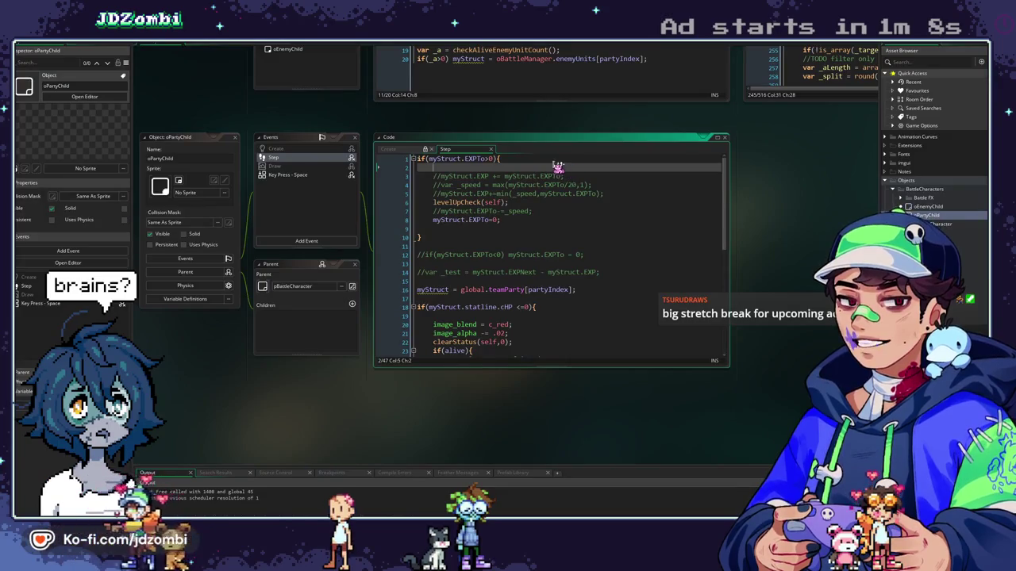
{"action": "scroll", "coordinate": [559, 166], "scroll_direction": "down", "scroll_amount": 8}
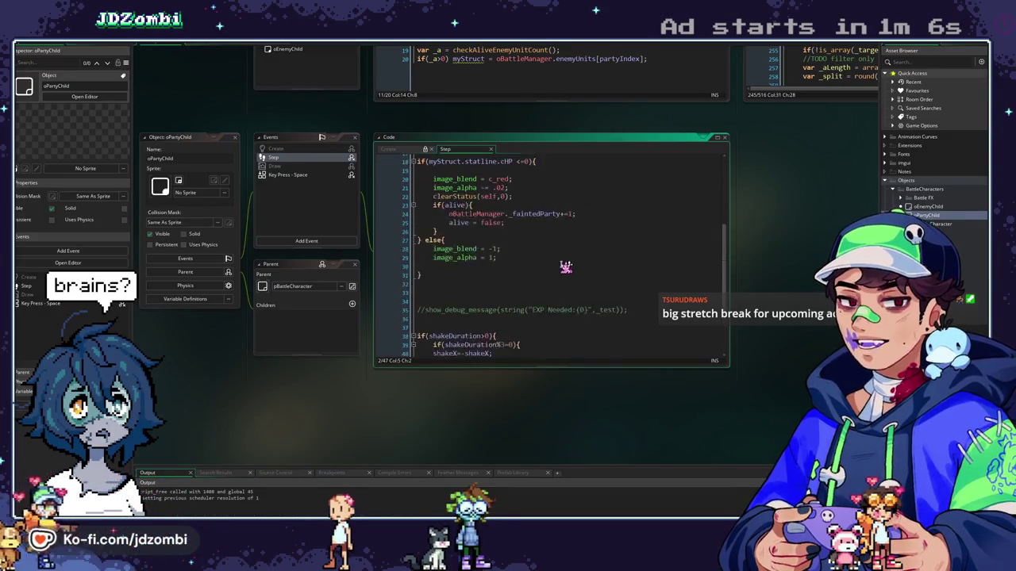
{"action": "scroll", "coordinate": [567, 267], "scroll_direction": "up", "scroll_amount": 6}
{"action": "scroll", "coordinate": [363, 188], "scroll_direction": "up", "scroll_amount": 3}
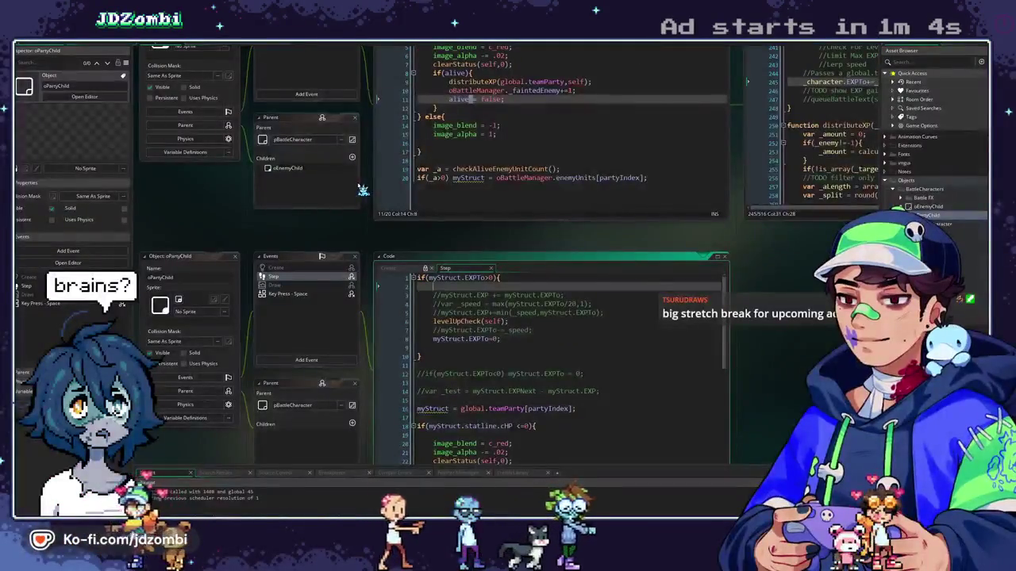
{"action": "scroll", "coordinate": [389, 252], "scroll_direction": "up", "scroll_amount": 3}
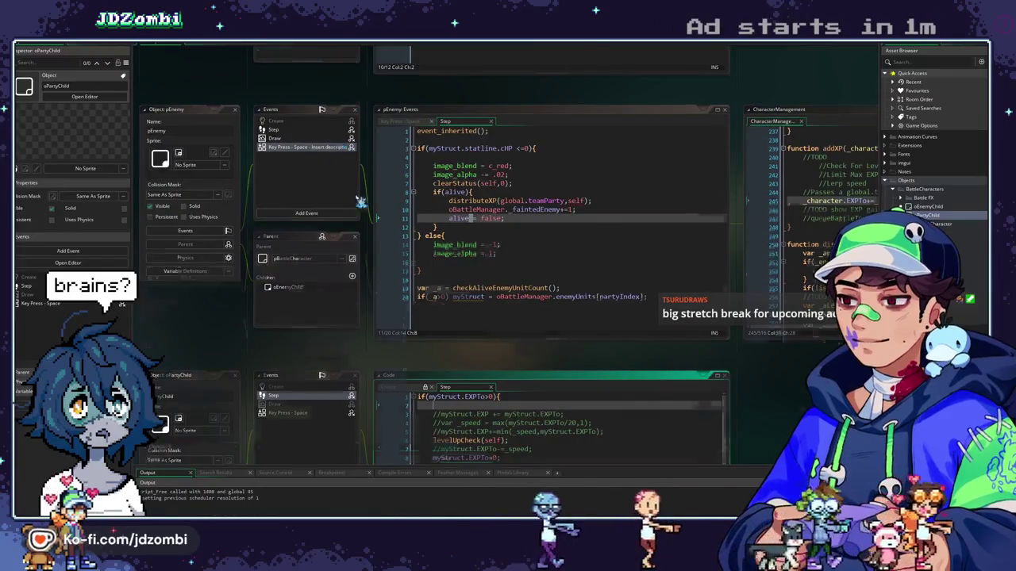
{"action": "scroll", "coordinate": [350, 198], "scroll_direction": "up", "scroll_amount": 3}
{"action": "scroll", "coordinate": [357, 222], "scroll_direction": "up", "scroll_amount": 3}
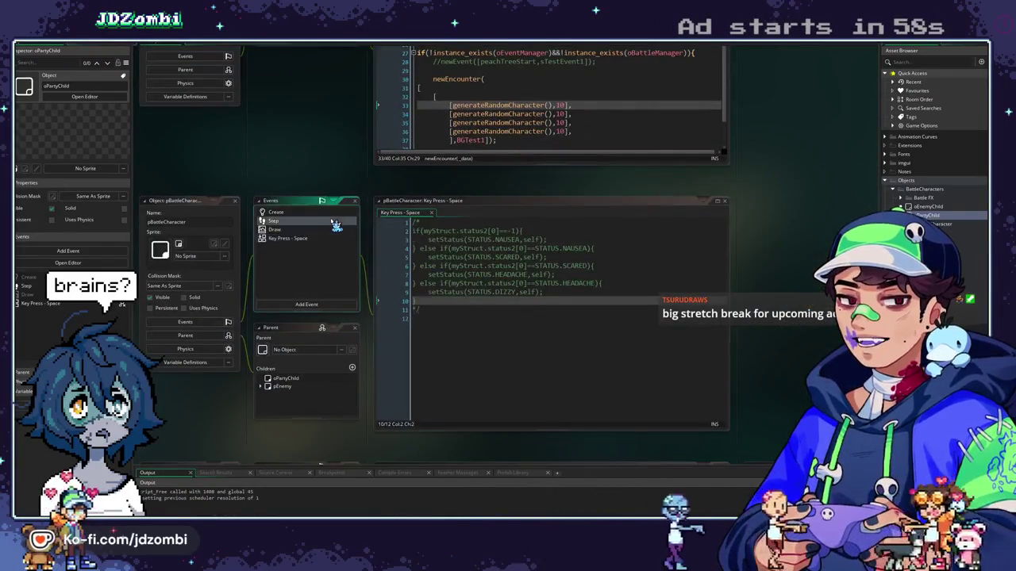
{"action": "left_click", "coordinate": [334, 221]}
{"action": "scroll", "coordinate": [520, 240], "scroll_direction": "down", "scroll_amount": 10}
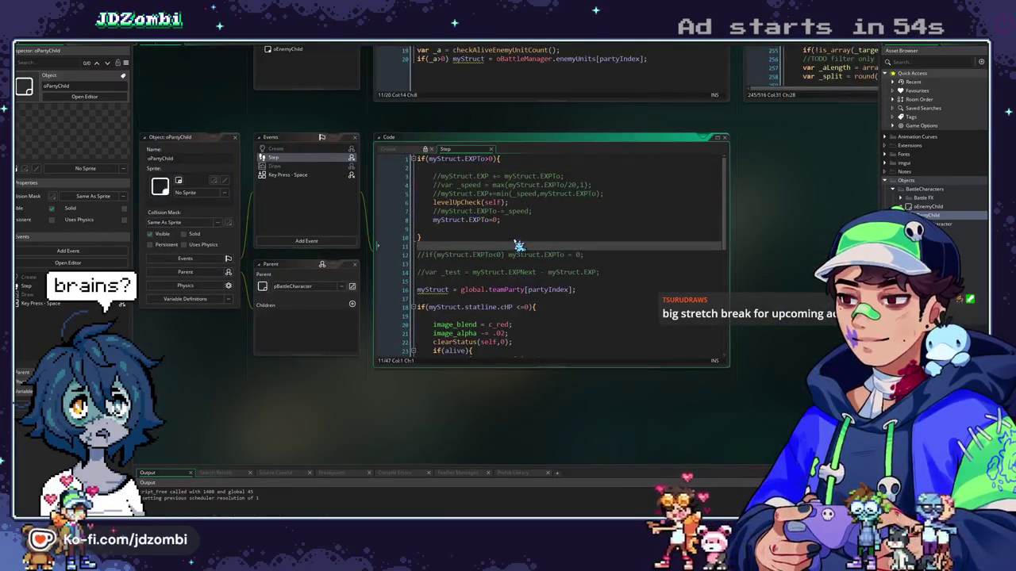
{"action": "scroll", "coordinate": [525, 153], "scroll_direction": "up", "scroll_amount": 5}
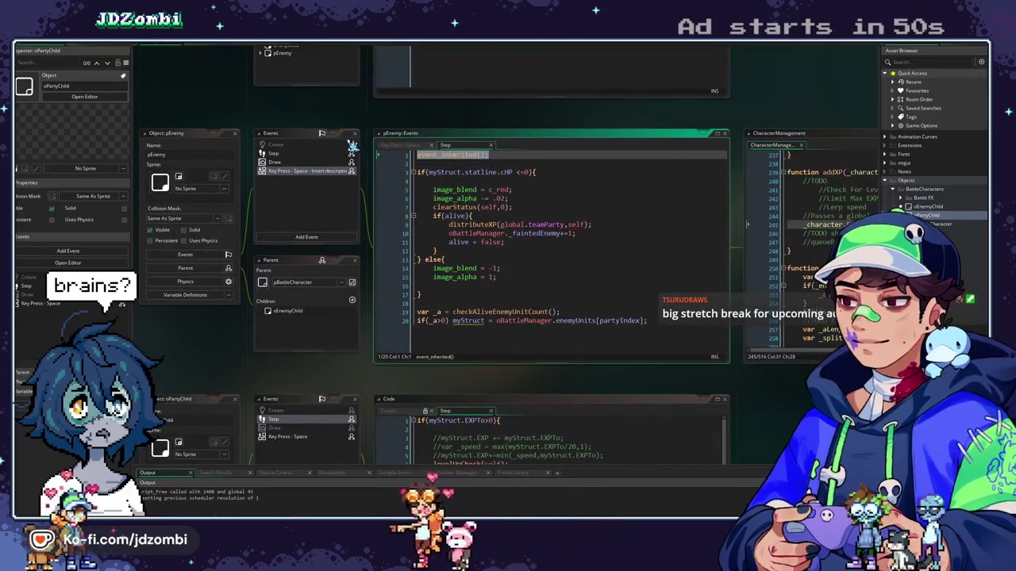
{"action": "scroll", "coordinate": [366, 294], "scroll_direction": "down", "scroll_amount": 5}
Insert 'event_inherited();' as the new first line of oPartyChild's Step event
{"action": "left_click", "coordinate": [419, 255]}
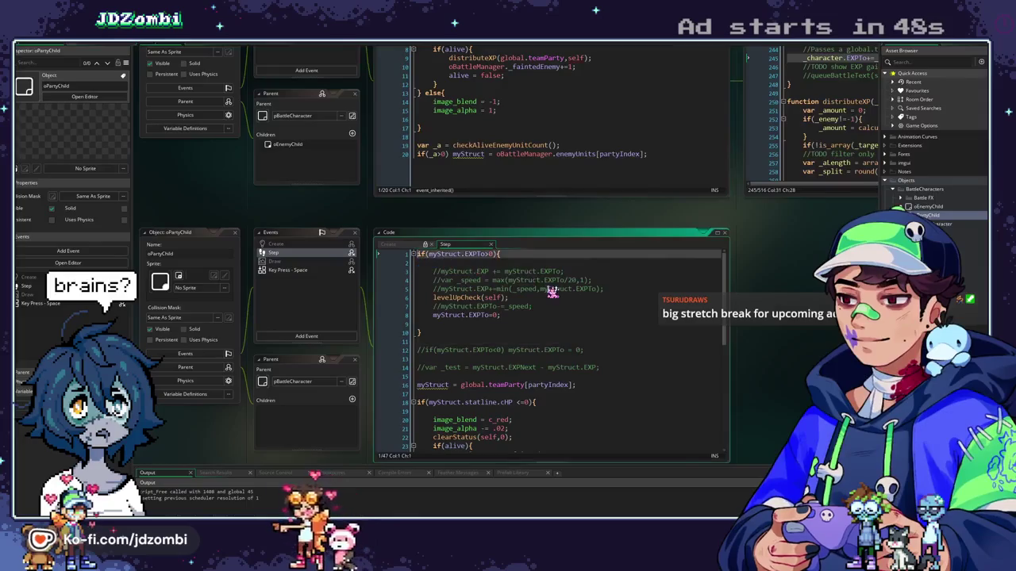
{"action": "key", "text": "Return"}
{"action": "key", "text": "Up"}
{"action": "type", "text": "event_inherited();"}
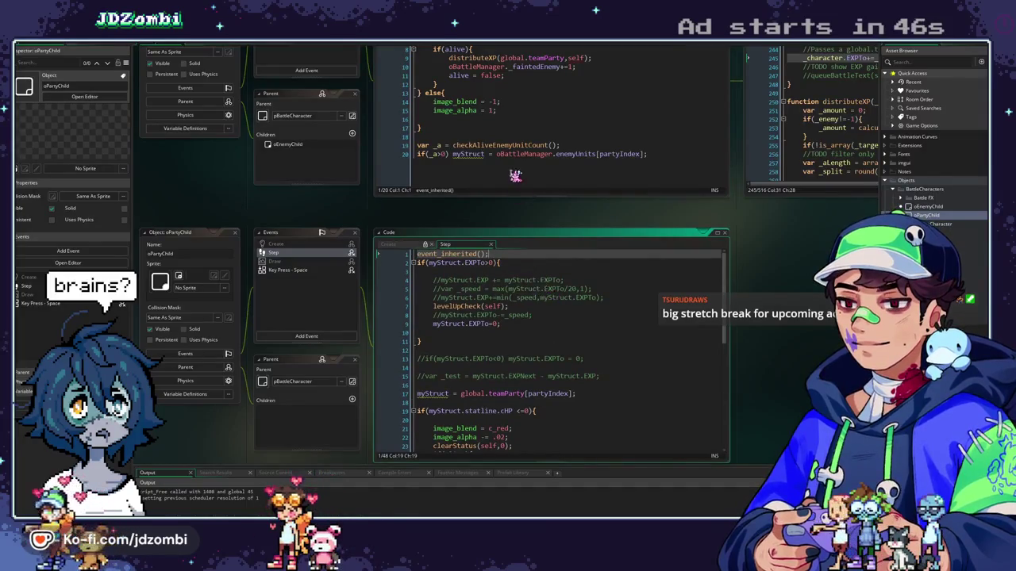
{"action": "scroll", "coordinate": [516, 176], "scroll_direction": "up", "scroll_amount": 10}
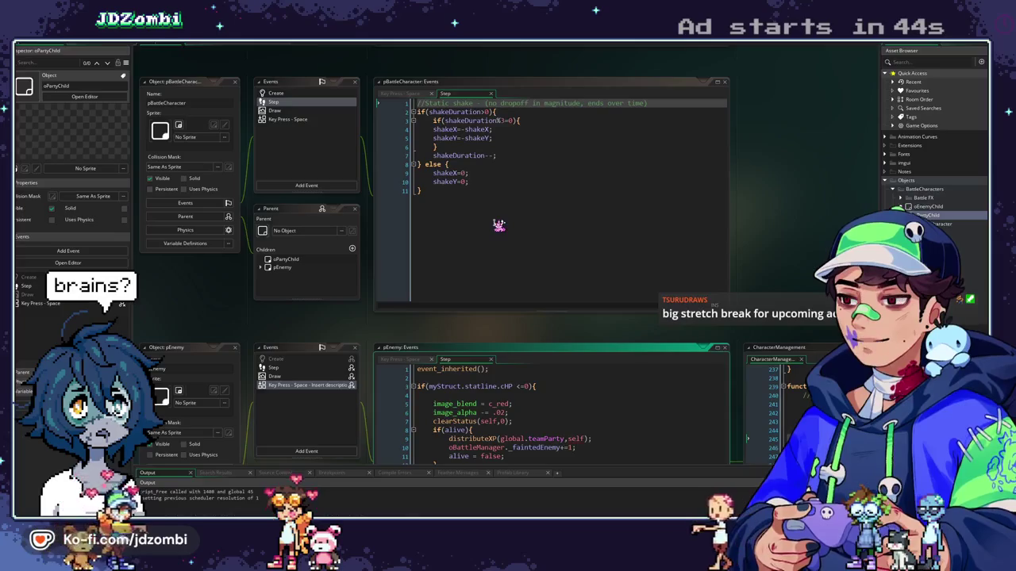
{"action": "scroll", "coordinate": [536, 231], "scroll_direction": "down", "scroll_amount": 10}
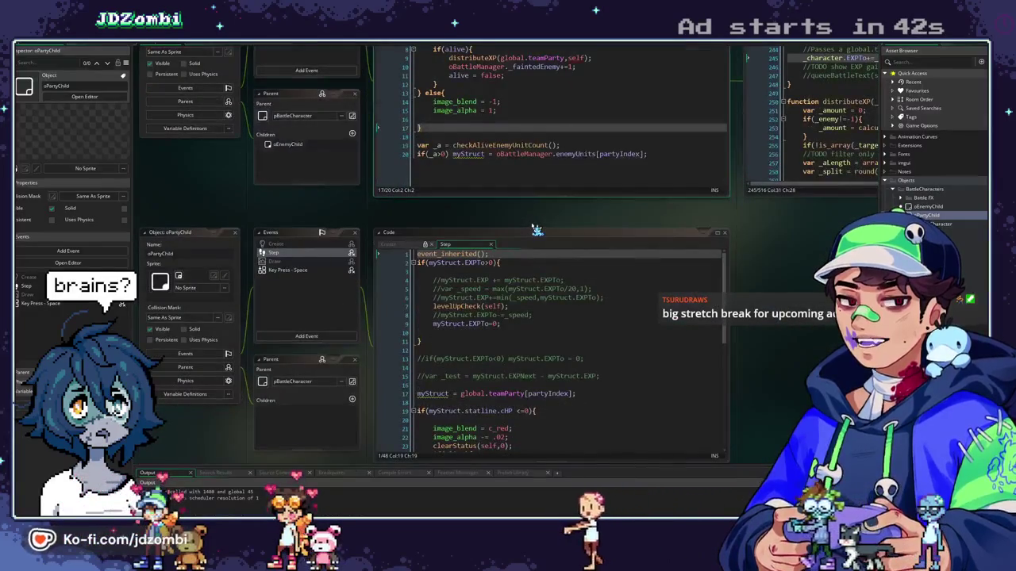
Add a blank line after event_inherited() and delete the shakeDuration if/else block
{"action": "scroll", "coordinate": [537, 230], "scroll_direction": "down", "scroll_amount": 2}
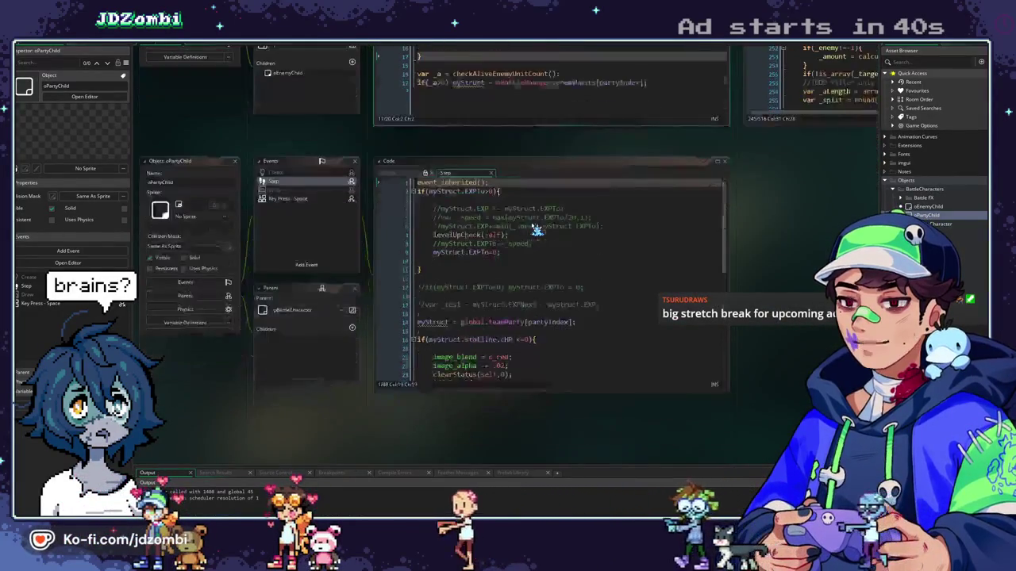
{"action": "key", "text": "Return"}
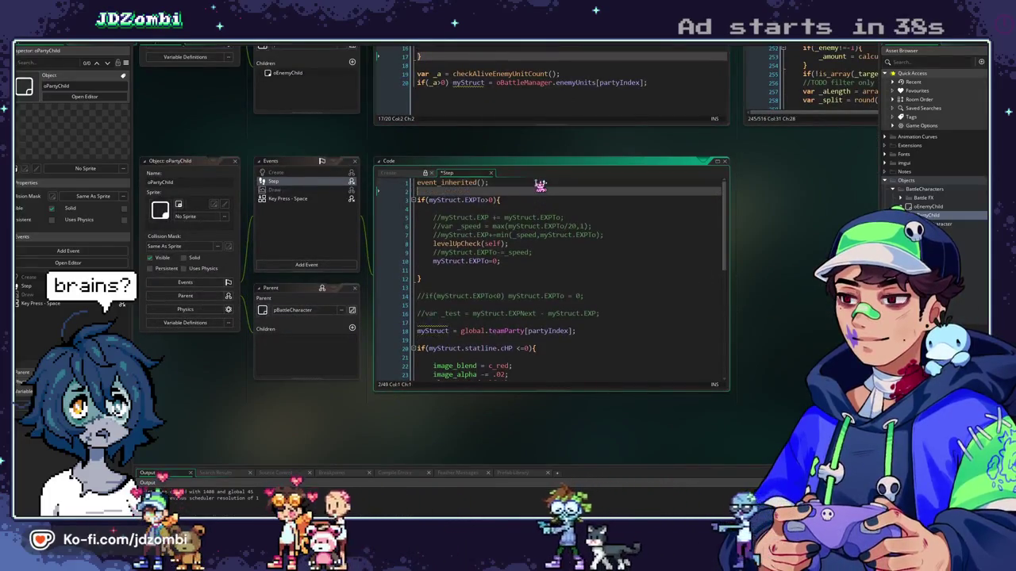
{"action": "scroll", "coordinate": [540, 185], "scroll_direction": "down", "scroll_amount": 9}
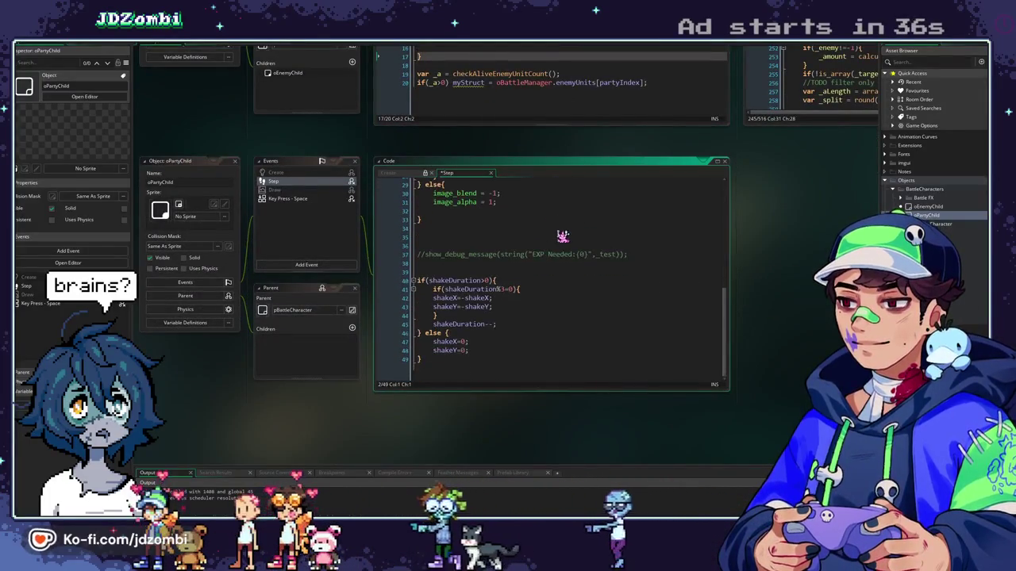
{"action": "left_click_drag", "start_coordinate": [472, 361], "coordinate": [417, 263]}
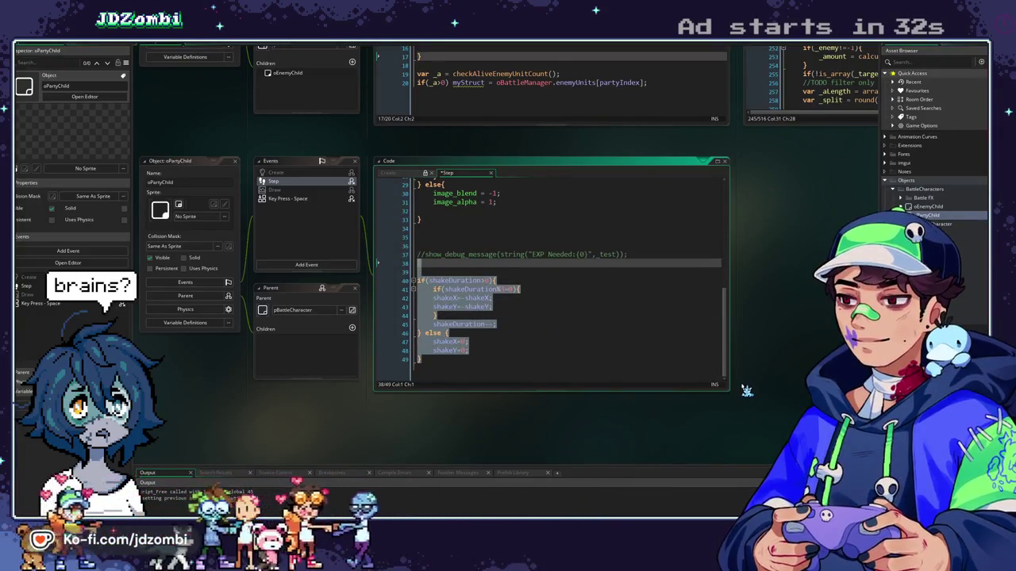
{"action": "key", "text": "Delete"}
{"action": "key", "text": "BackSpace"}
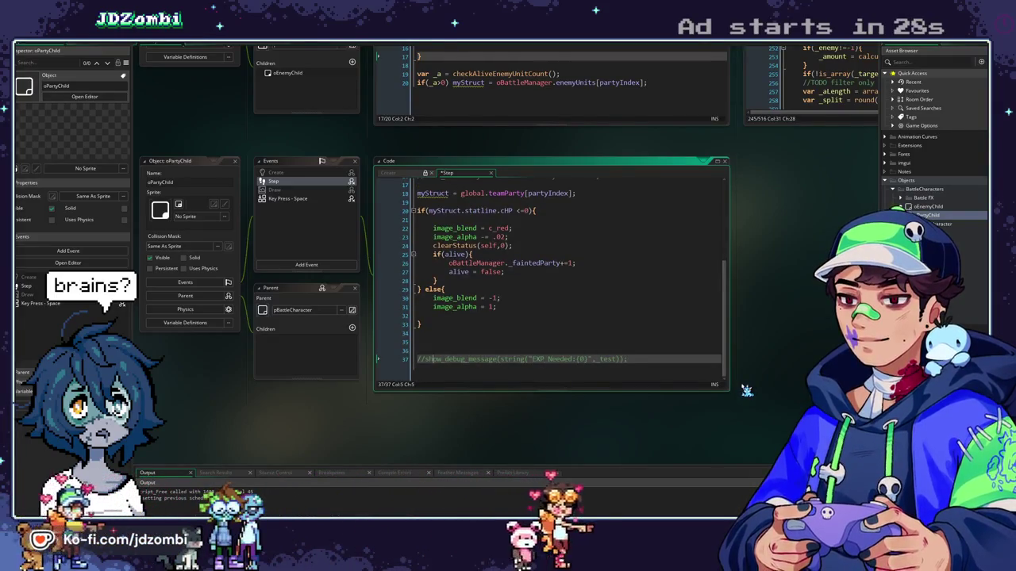
Move the _test EXPNext-minus-EXP line above the 'EXP Needed' debug message and uncomment both lines
{"action": "scroll", "coordinate": [460, 272], "scroll_direction": "up", "scroll_amount": 3}
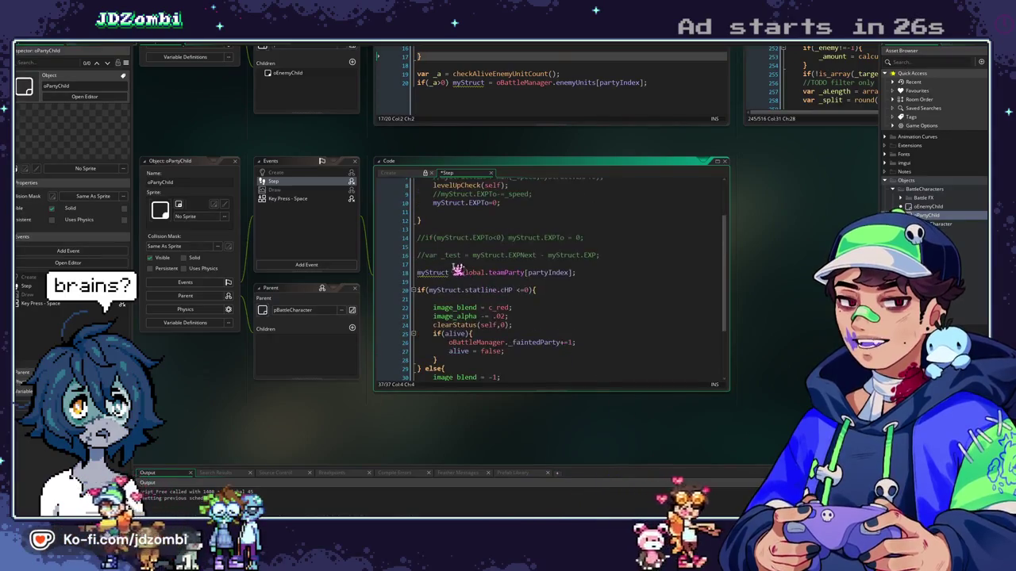
{"action": "triple_click", "coordinate": [642, 255]}
{"action": "key", "text": "ctrl+c"}
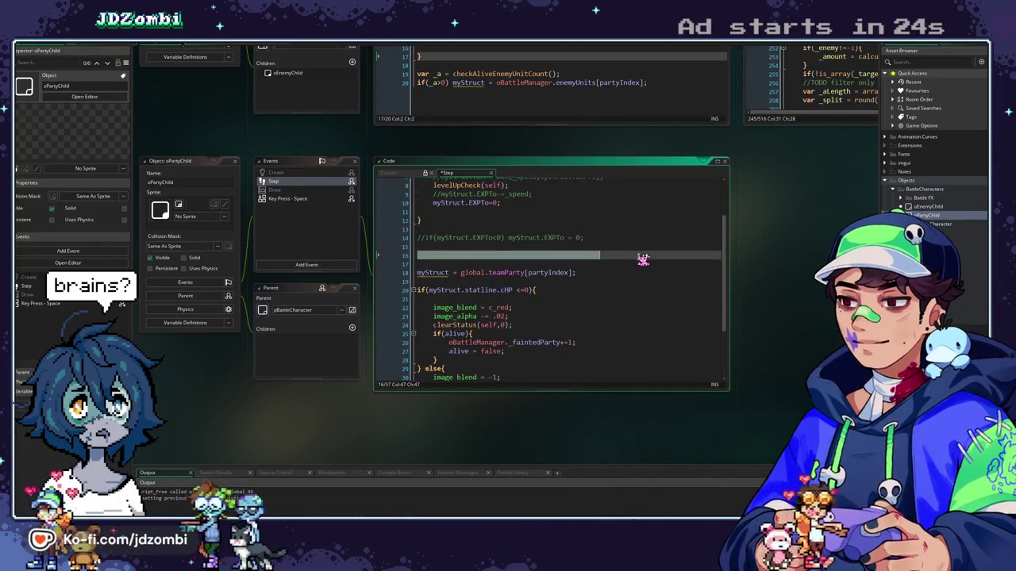
{"action": "key", "text": "BackSpace"}
{"action": "key", "text": "BackSpace"}
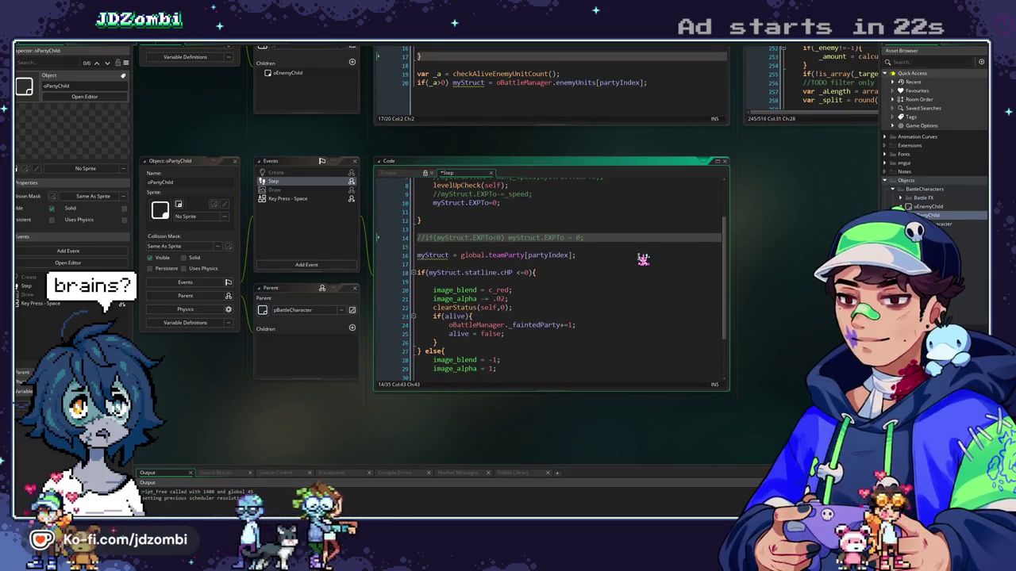
{"action": "key", "text": "ctrl+z"}
{"action": "key", "text": "ctrl+z"}
{"action": "key", "text": "ctrl+z"}
{"action": "key", "text": "ctrl+z"}
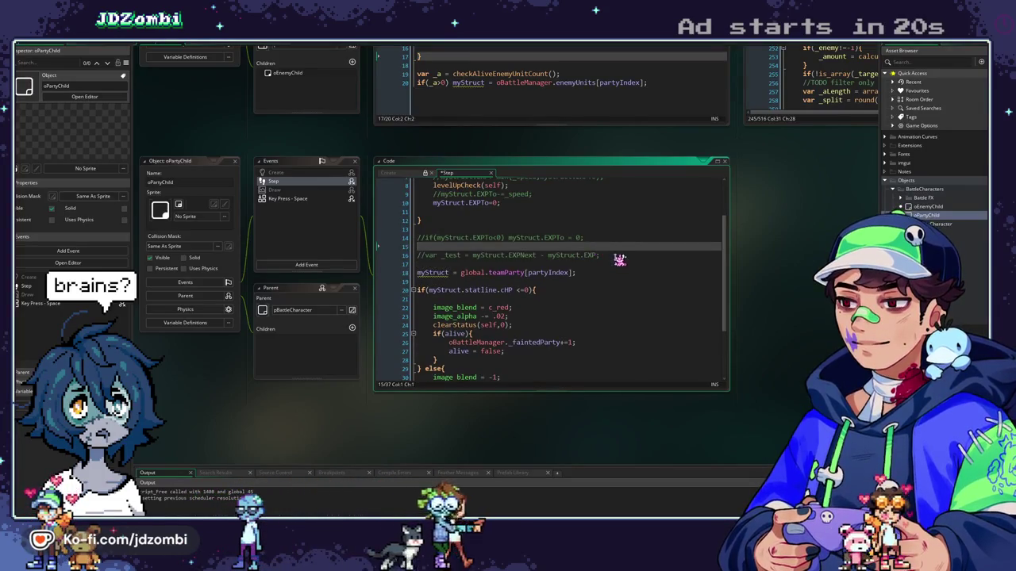
{"action": "scroll", "coordinate": [429, 269], "scroll_direction": "down", "scroll_amount": 3}
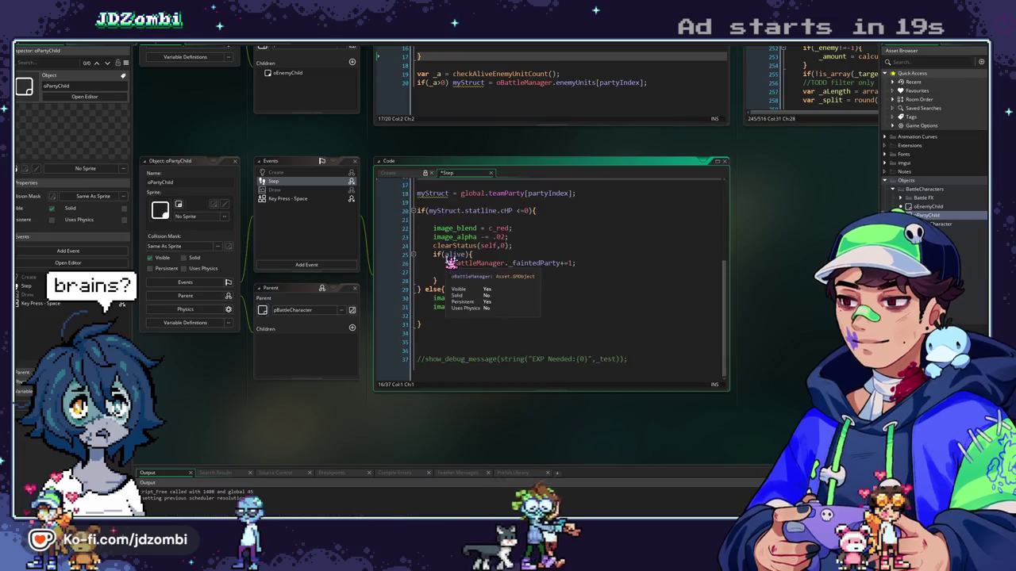
{"action": "left_click", "coordinate": [436, 350]}
{"action": "key", "text": "ctrl+v"}
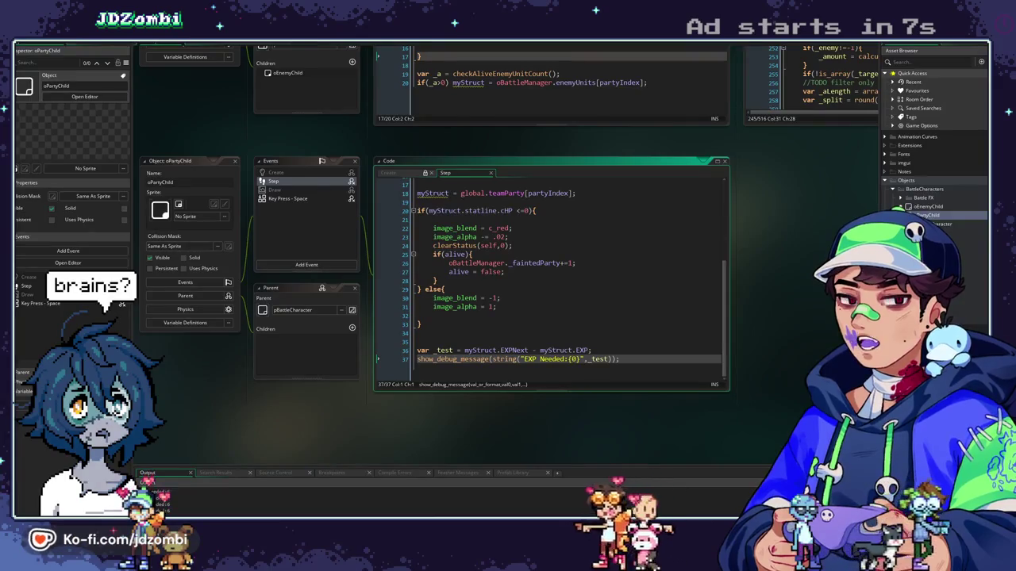
{"action": "scroll", "coordinate": [725, 193], "scroll_direction": "up", "scroll_amount": 5}
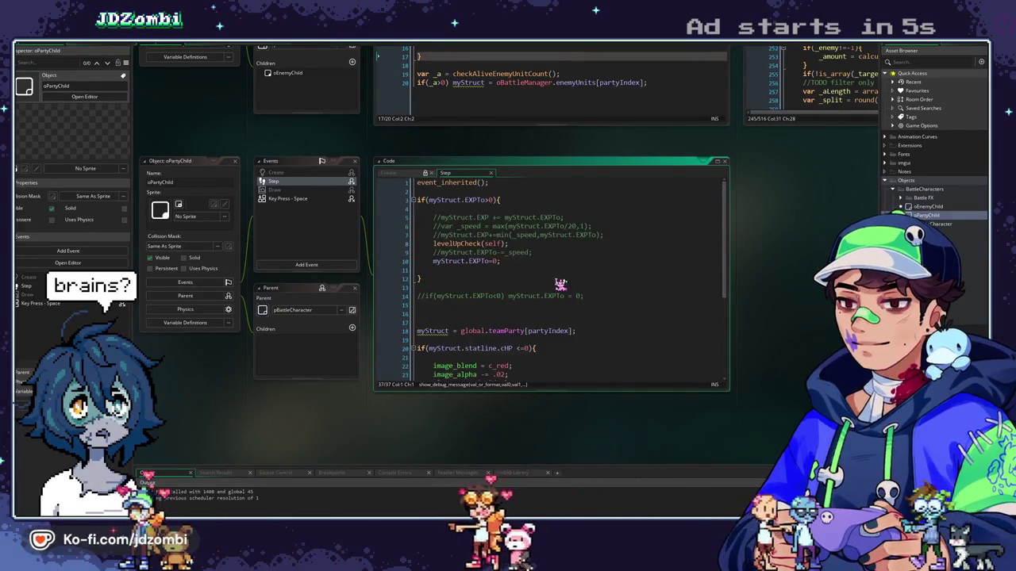
{"action": "scroll", "coordinate": [563, 283], "scroll_direction": "down", "scroll_amount": 5}
{"action": "left_click", "coordinate": [583, 264]}
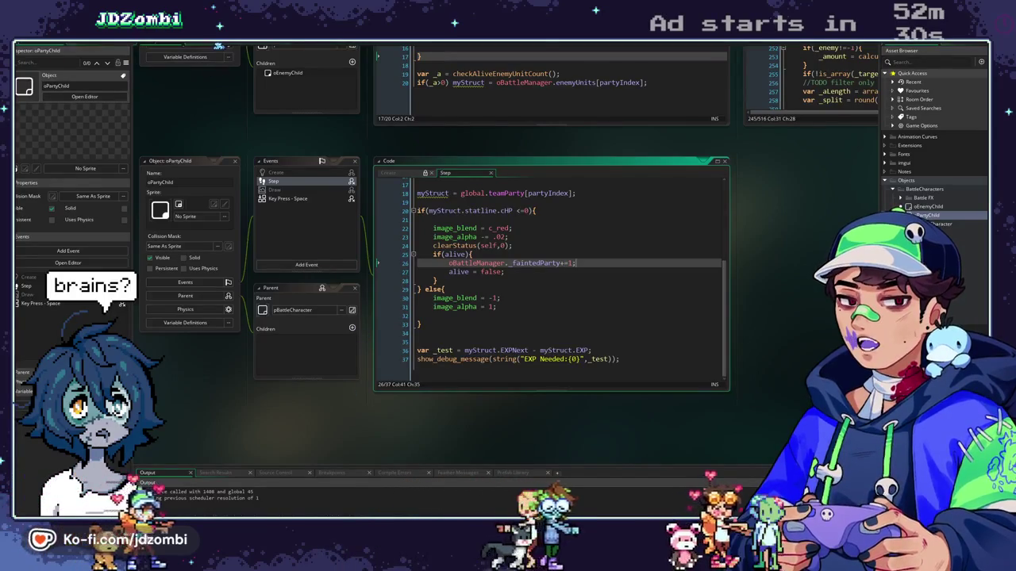
Review calculateXPCurve's _expBase formula and EXP yield comment in the CharacterManager script
{"action": "left_click", "coordinate": [214, 46]}
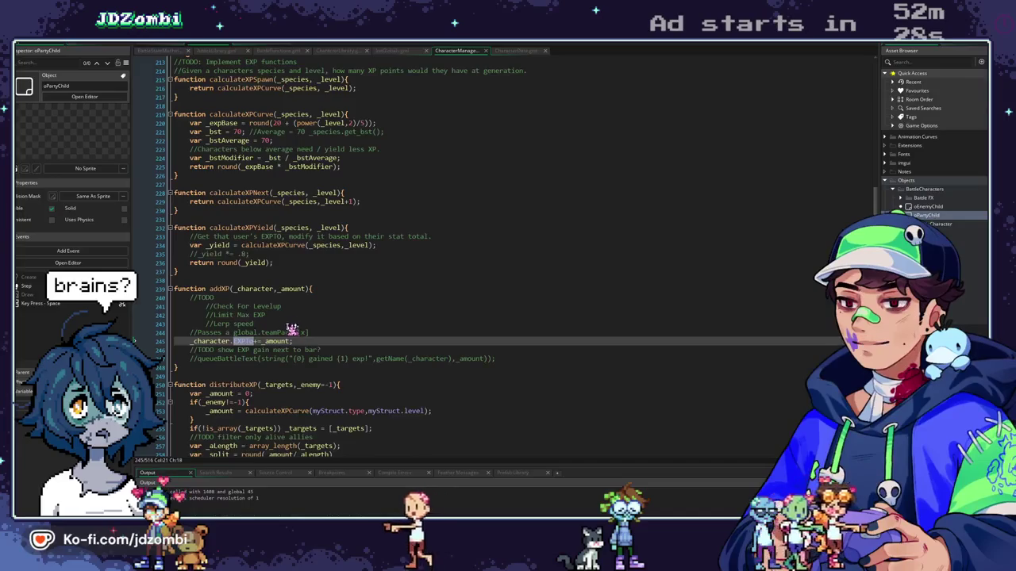
{"action": "left_click", "coordinate": [262, 149]}
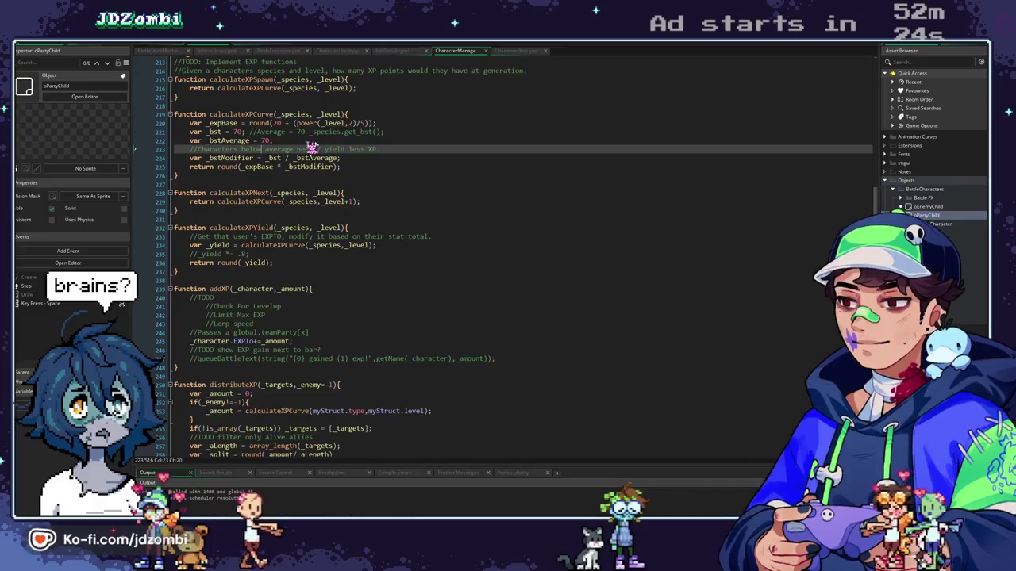
{"action": "left_click", "coordinate": [337, 124]}
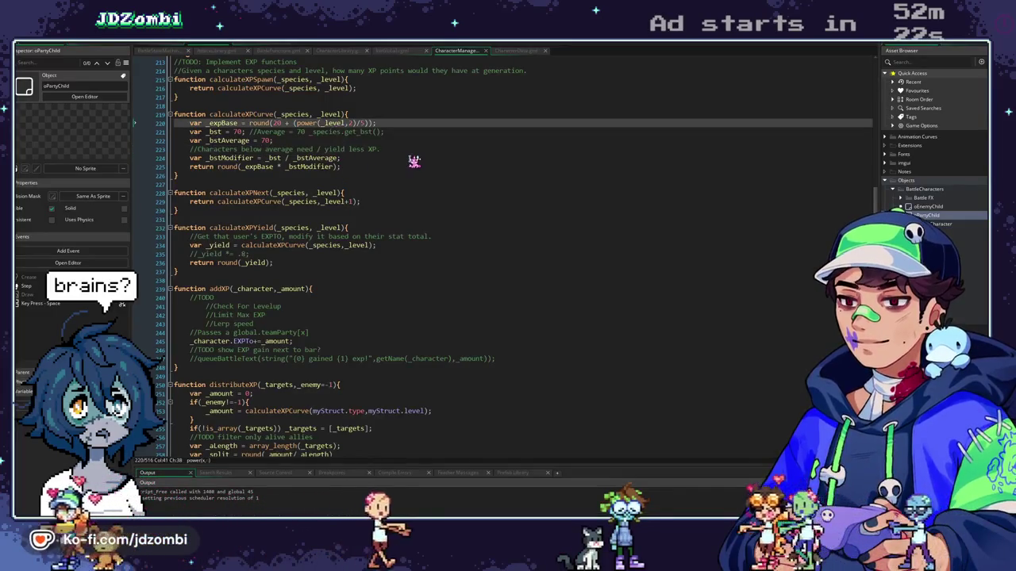
{"action": "scroll", "coordinate": [403, 192], "scroll_direction": "up", "scroll_amount": 12}
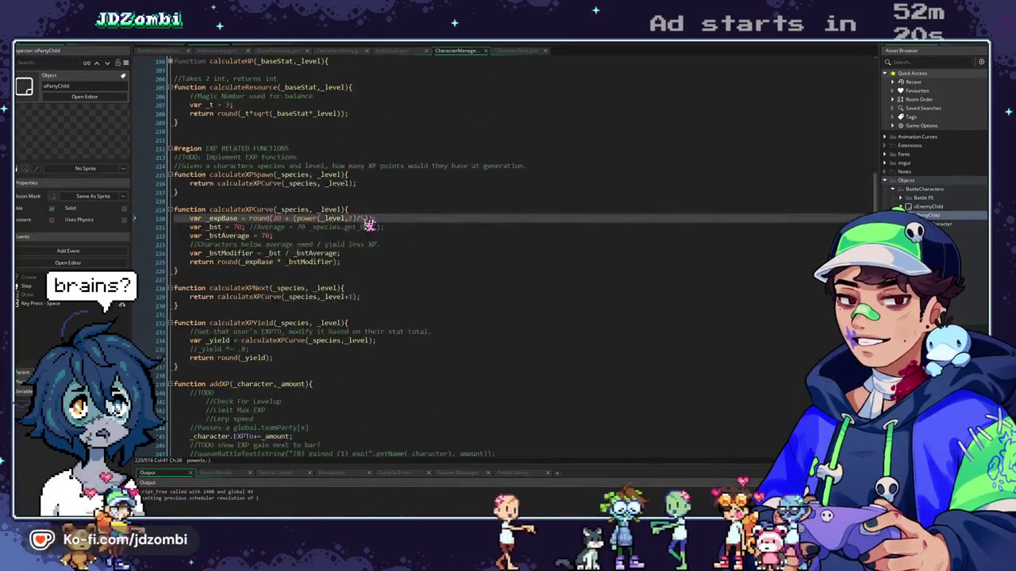